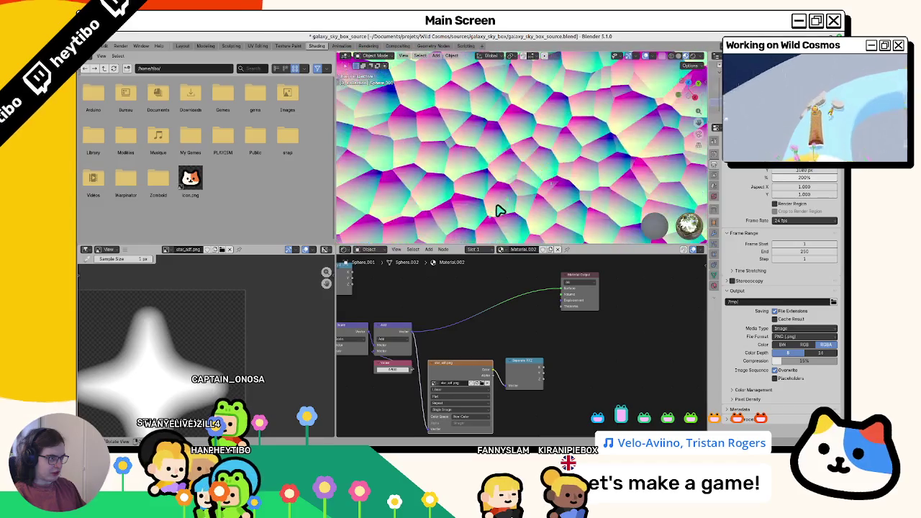
Unlink the sphere material's Surface so it renders white, then run Wild Cosmos in Godot
{"action": "scroll", "coordinate": [501, 211], "scroll_direction": "down", "scroll_amount": 5}
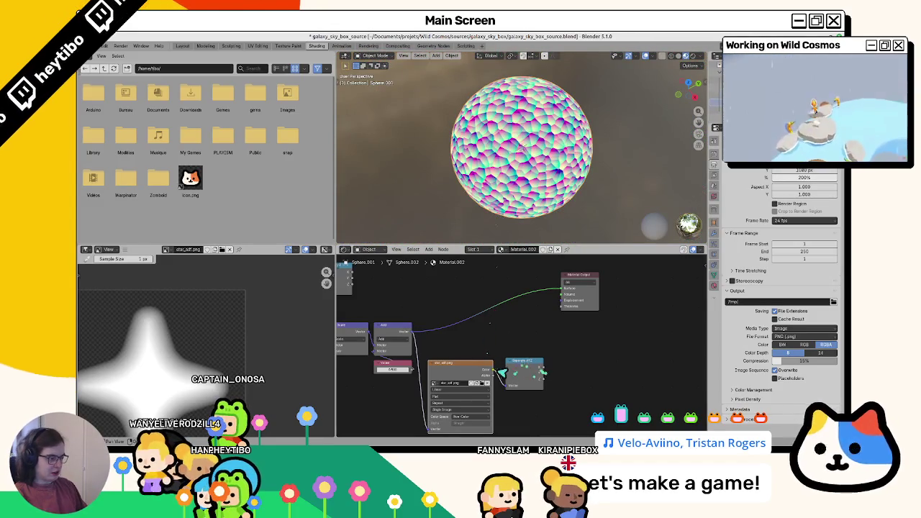
{"action": "left_click_drag", "start_coordinate": [568, 293], "coordinate": [522, 302]}
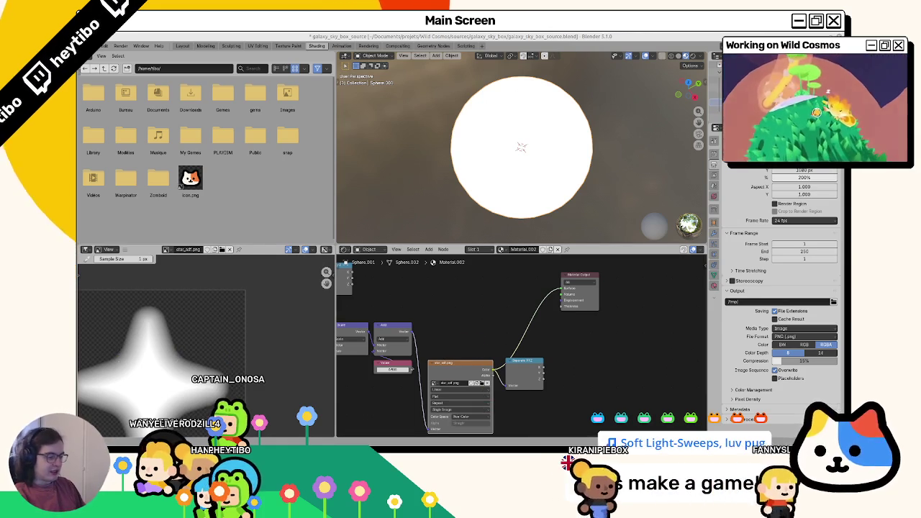
{"action": "key", "text": "alt+Tab"}
{"action": "key", "text": "F5"}
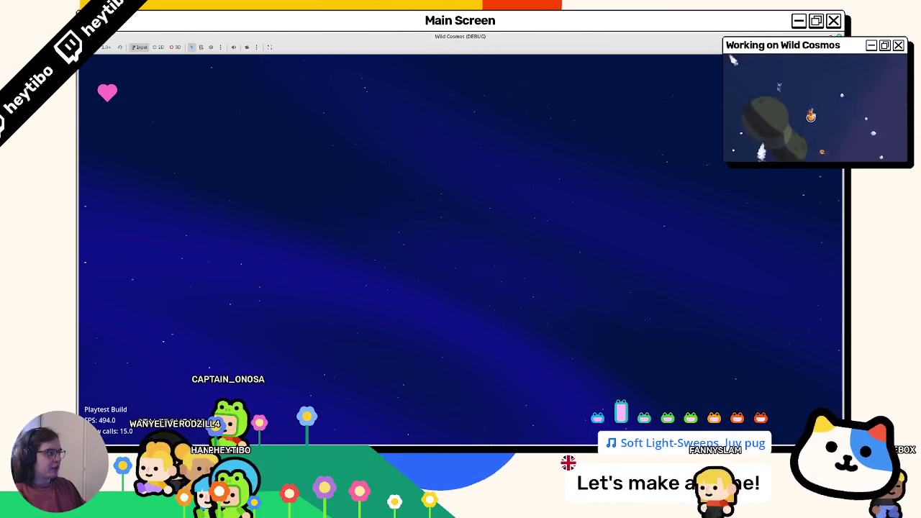
Stop the game, run the dream_sequence scene in a maximized window, and pause it
{"action": "key", "text": "Escape"}
{"action": "left_click", "coordinate": [261, 60]}
{"action": "key", "text": "F6"}
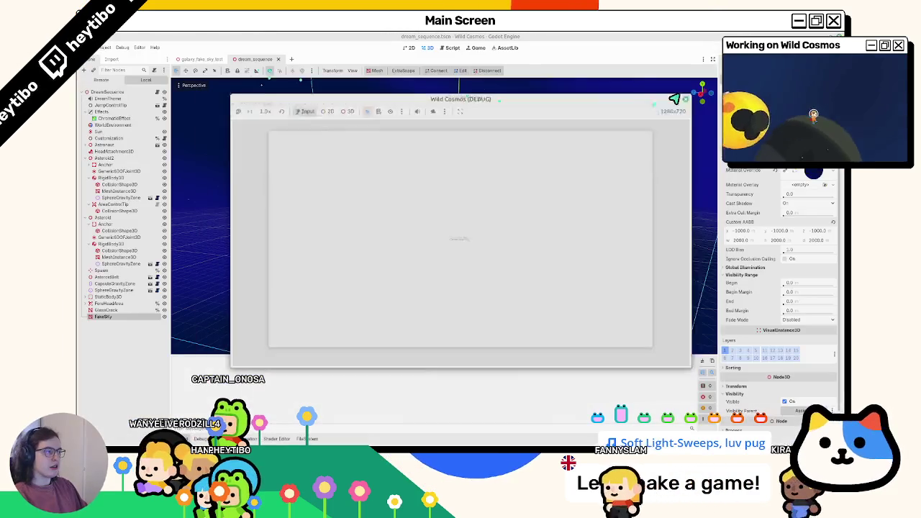
{"action": "left_click", "coordinate": [643, 117]}
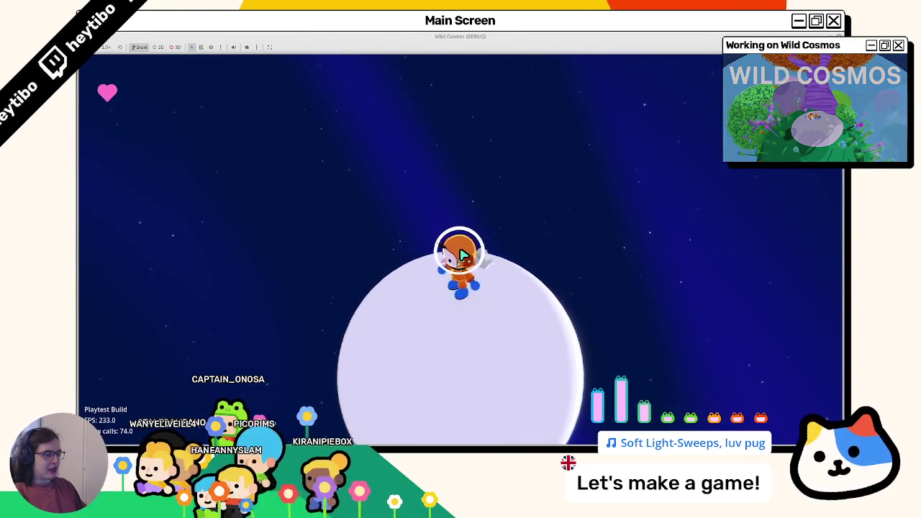
{"action": "key", "text": "Escape"}
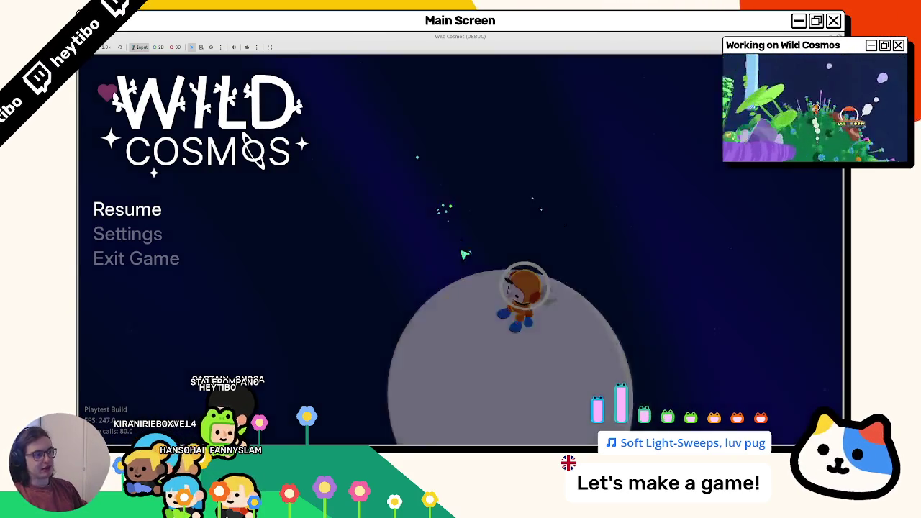
Resume play, send the astronaut to another planet, walk around it, then return to Blender
{"action": "key", "text": "Escape"}
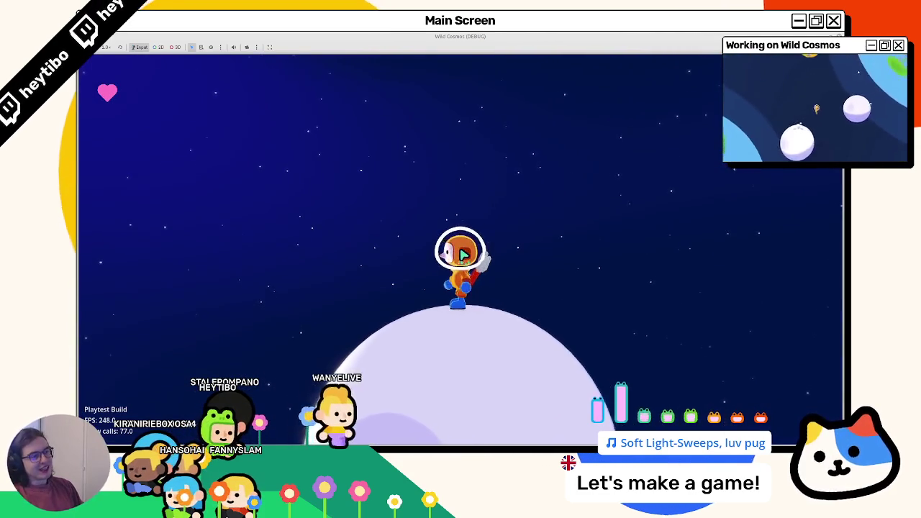
{"action": "key", "text": "space"}
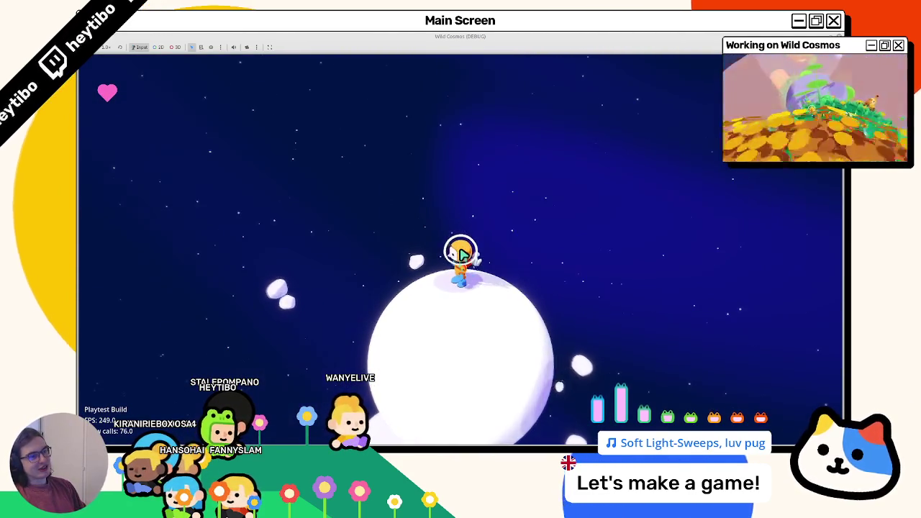
{"action": "key", "text": "d"}
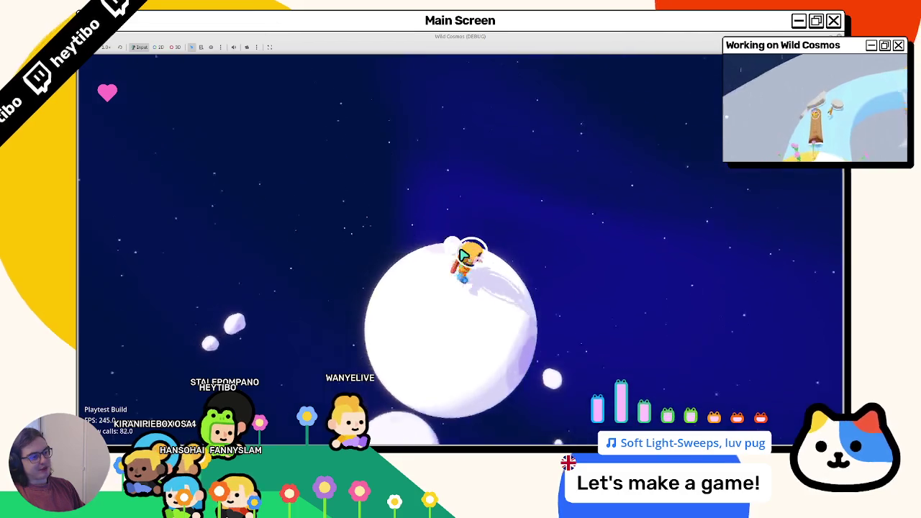
{"action": "key", "text": "a"}
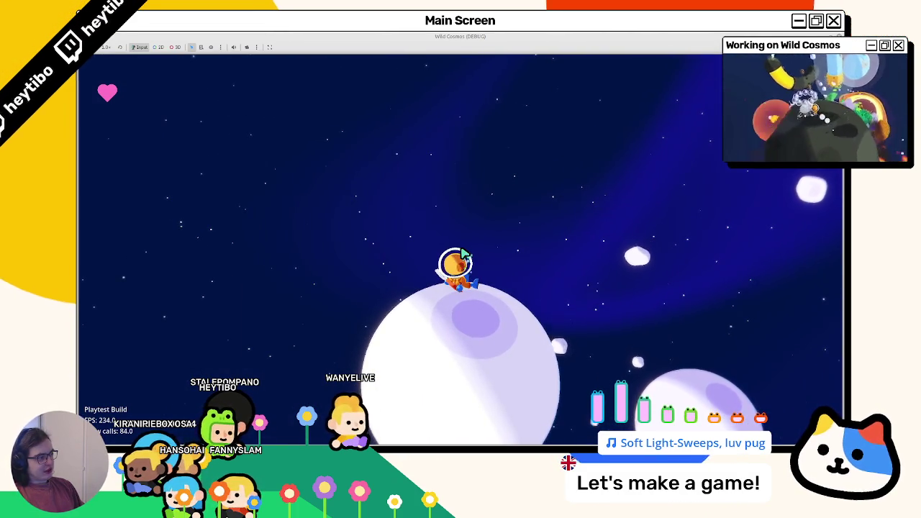
{"action": "key", "text": "super"}
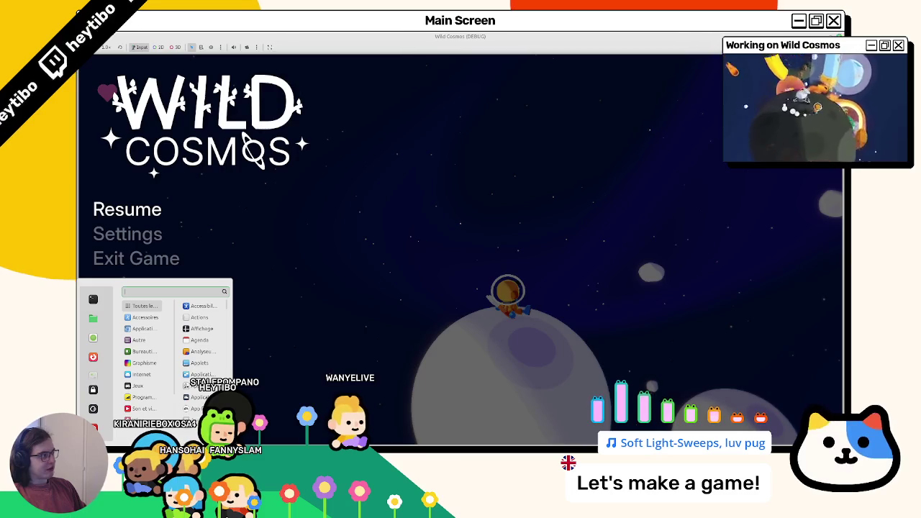
{"action": "key", "text": "super"}
{"action": "key", "text": "alt+Tab"}
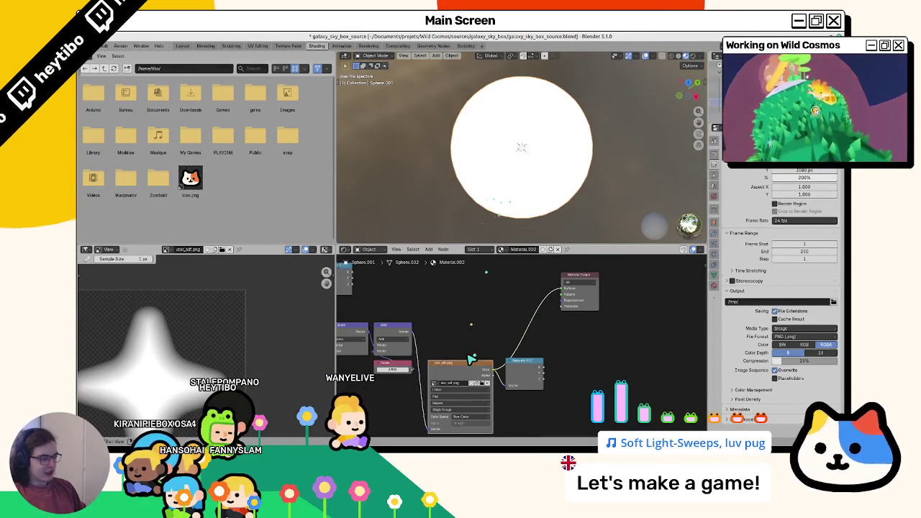
Set the star Image Texture's colour space to sRGB
{"action": "right_click", "coordinate": [481, 418]}
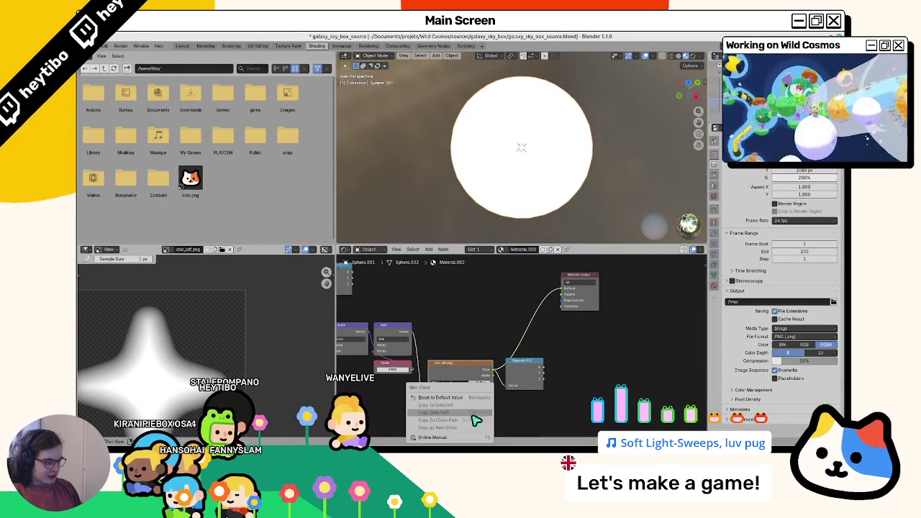
{"action": "left_click", "coordinate": [441, 398]}
{"action": "key", "text": "ctrl+z"}
{"action": "key", "text": "ctrl+shift+z"}
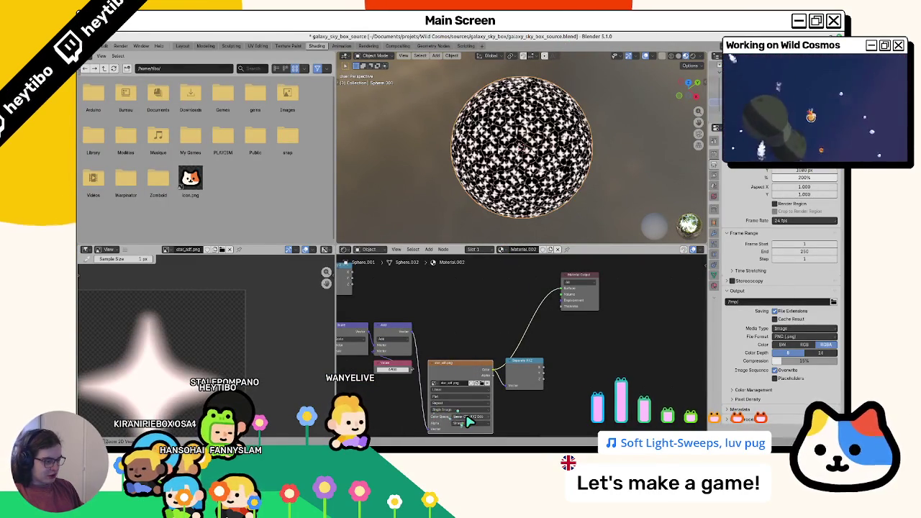
{"action": "left_click", "coordinate": [468, 419]}
{"action": "left_click", "coordinate": [523, 400]}
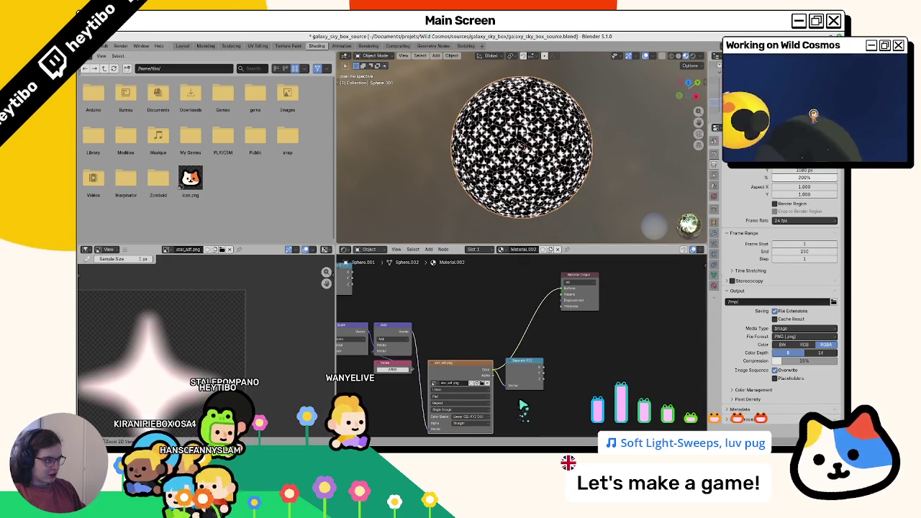
{"action": "scroll", "coordinate": [483, 147], "scroll_direction": "up", "scroll_amount": 1}
{"action": "scroll", "coordinate": [484, 148], "scroll_direction": "up", "scroll_amount": 8}
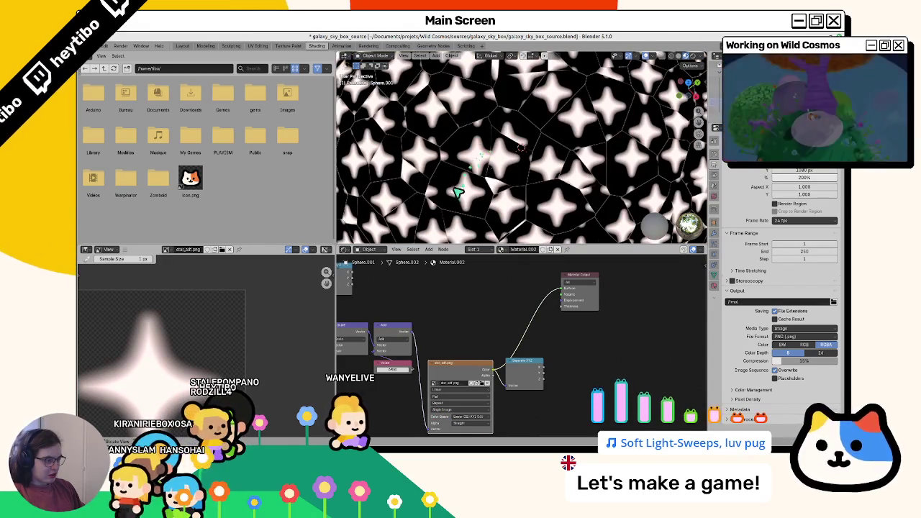
Link Separate XYZ into the Material Output Surface and reconfirm the texture's sRGB colour space
{"action": "mouse_move", "coordinate": [550, 372]}
{"action": "left_mouse_down"}
{"action": "mouse_move", "coordinate": [573, 297]}
{"action": "mouse_move", "coordinate": [565, 289]}
{"action": "left_mouse_up"}
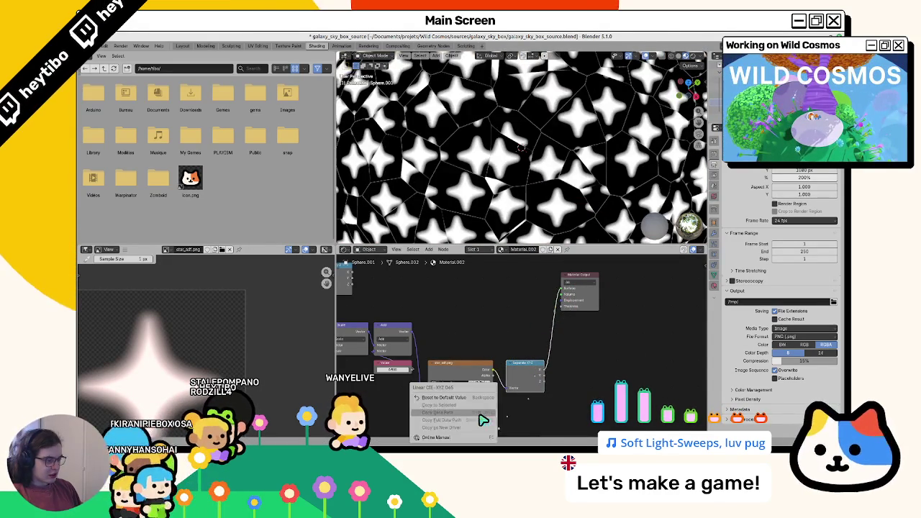
{"action": "left_click", "coordinate": [477, 418]}
{"action": "left_click", "coordinate": [524, 401]}
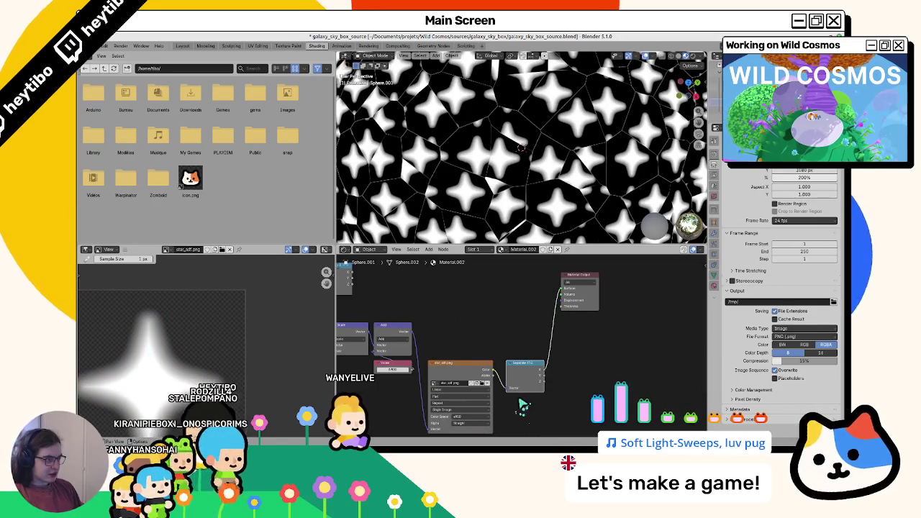
{"action": "middle_click_drag", "start_coordinate": [524, 375], "coordinate": [554, 393]}
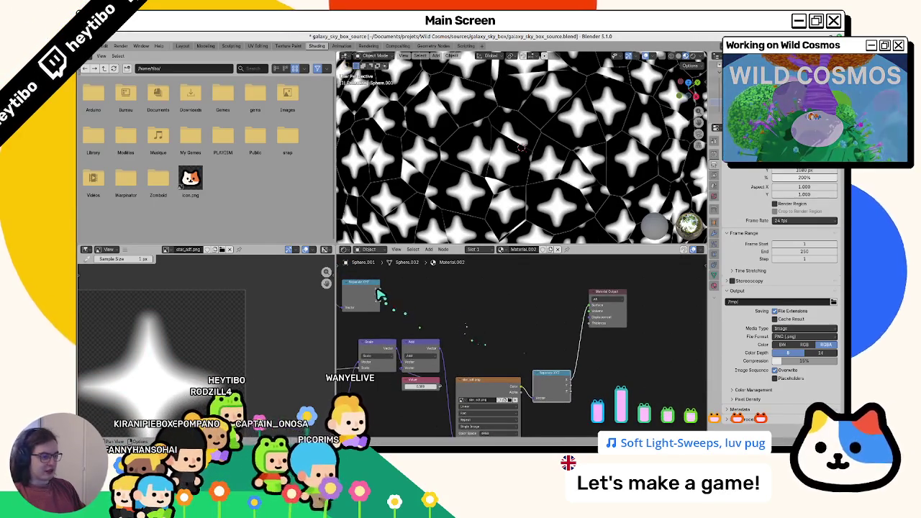
Add a Math Multiply node from Separate XYZ and connect it to the Material Output
{"action": "left_click_drag", "start_coordinate": [378, 287], "coordinate": [508, 304]}
{"action": "left_click", "coordinate": [529, 329]}
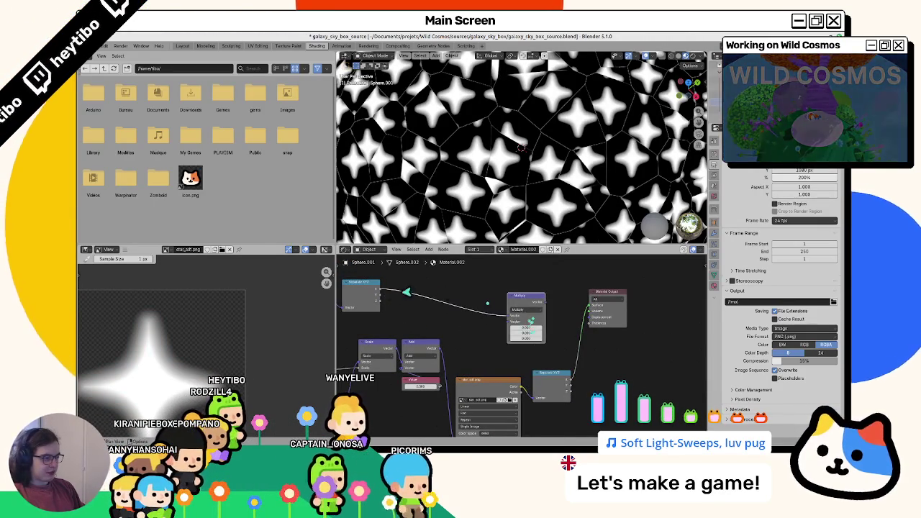
{"action": "left_click", "coordinate": [551, 383]}
{"action": "left_click_drag", "start_coordinate": [382, 295], "coordinate": [517, 301]}
{"action": "type", "text": "mult"}
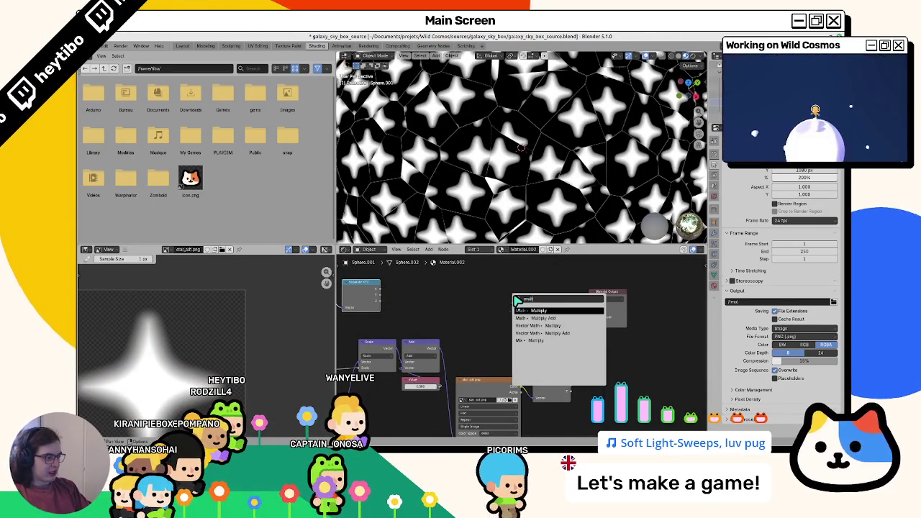
{"action": "key", "text": "Return"}
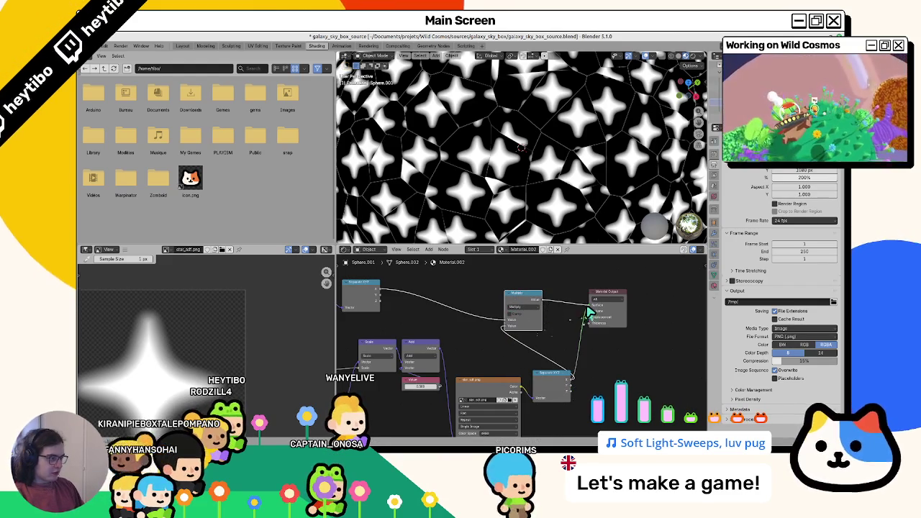
{"action": "left_click_drag", "start_coordinate": [590, 311], "coordinate": [589, 317]}
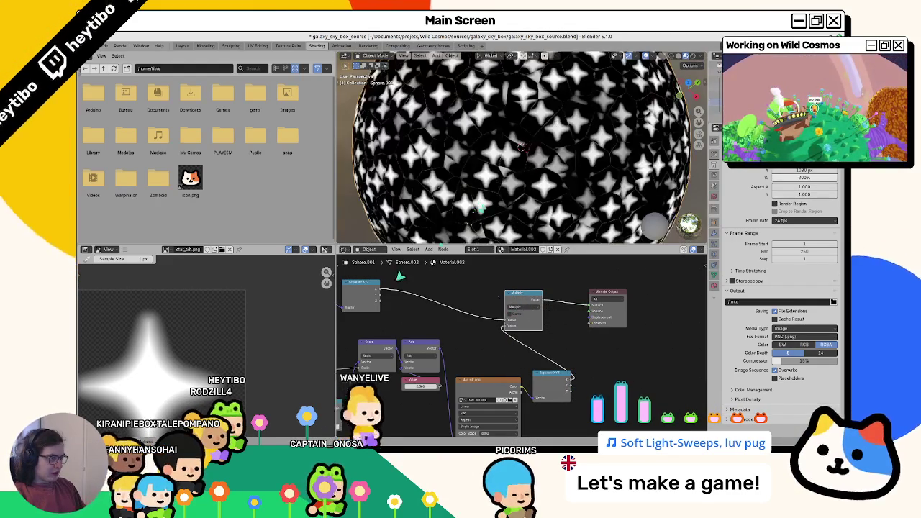
Set the Color Ramp to Linear and slide its stop left to about 0.30 for smaller stars
{"action": "middle_click_drag", "start_coordinate": [345, 320], "coordinate": [496, 314]}
{"action": "mouse_move", "coordinate": [456, 322]}
{"action": "left_mouse_down"}
{"action": "mouse_move", "coordinate": [421, 325]}
{"action": "mouse_move", "coordinate": [454, 323]}
{"action": "left_mouse_up"}
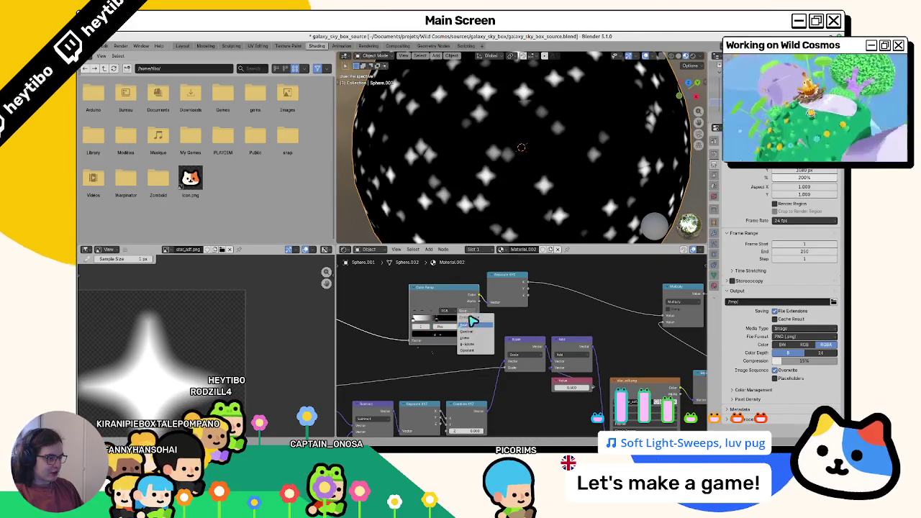
{"action": "left_click", "coordinate": [476, 339]}
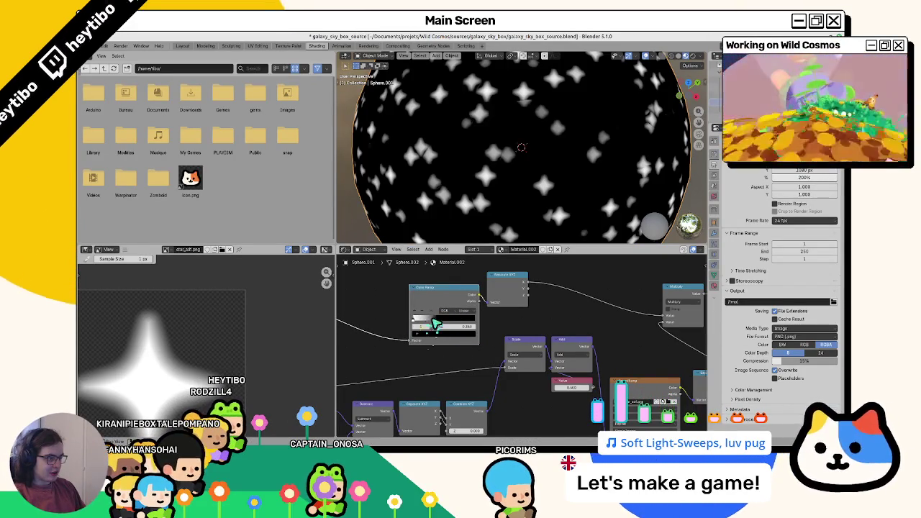
{"action": "left_click_drag", "start_coordinate": [437, 323], "coordinate": [448, 324]}
{"action": "middle_click_drag", "start_coordinate": [699, 371], "coordinate": [540, 363]}
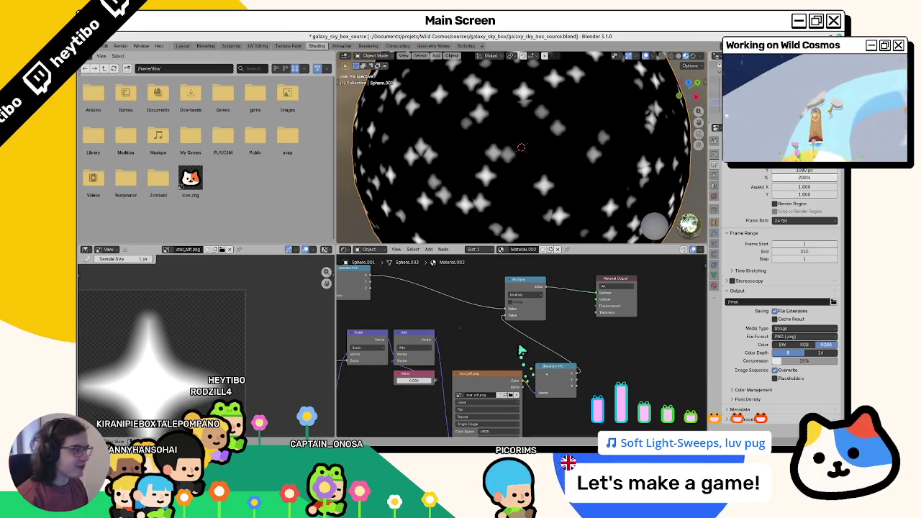
{"action": "middle_click_drag", "start_coordinate": [434, 316], "coordinate": [456, 290]}
{"action": "mouse_move", "coordinate": [457, 290]}
{"action": "left_mouse_down"}
{"action": "mouse_move", "coordinate": [446, 287]}
{"action": "mouse_move", "coordinate": [502, 292]}
{"action": "mouse_move", "coordinate": [475, 291]}
{"action": "left_mouse_up"}
{"action": "middle_click_drag", "start_coordinate": [476, 396], "coordinate": [404, 325]}
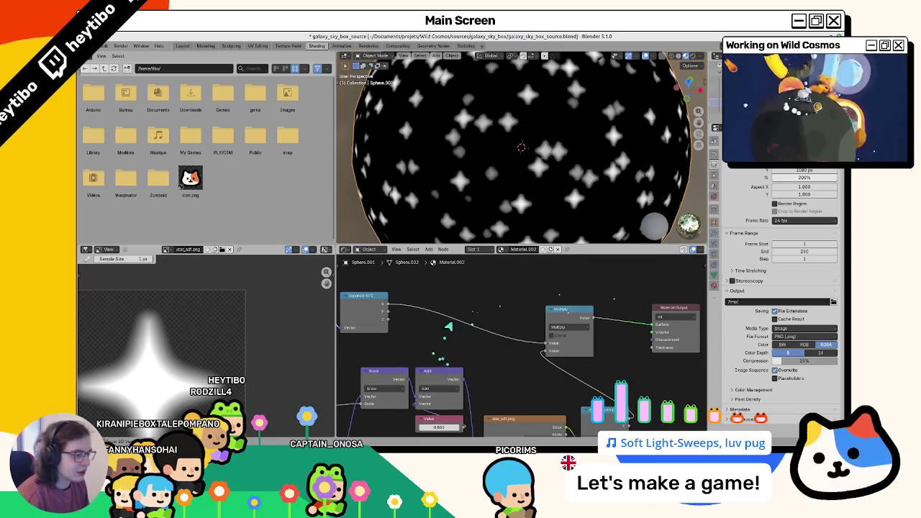
{"action": "left_click_drag", "start_coordinate": [387, 325], "coordinate": [488, 299]}
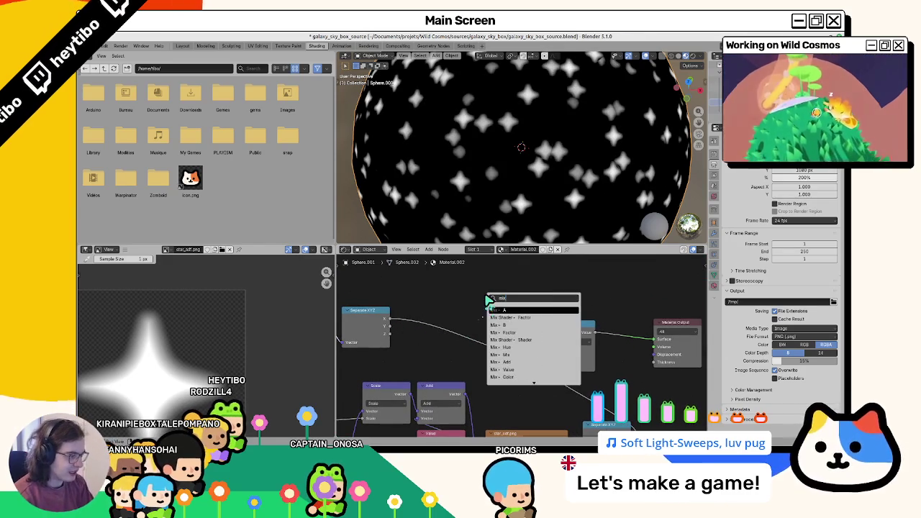
Add a Math Minimum node and connect its result to the Material Output
{"action": "key", "text": "Return"}
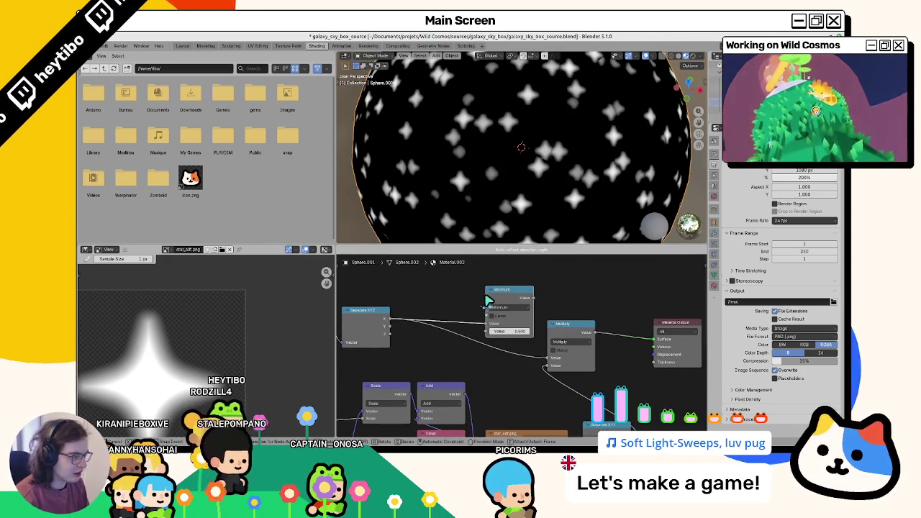
{"action": "left_click", "coordinate": [502, 305]}
{"action": "scroll", "coordinate": [506, 292], "scroll_direction": "up", "scroll_amount": 1}
{"action": "middle_click_drag", "start_coordinate": [525, 313], "coordinate": [506, 292]}
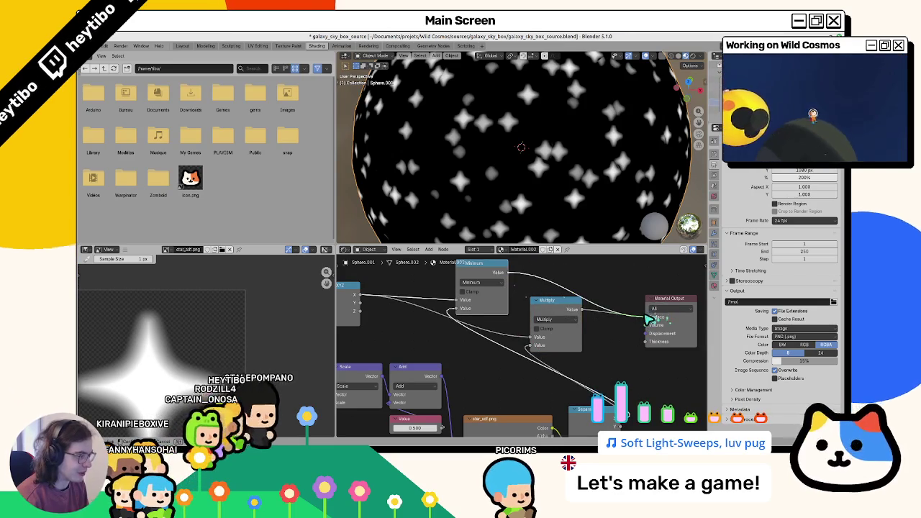
{"action": "left_click_drag", "start_coordinate": [650, 318], "coordinate": [654, 318]}
{"action": "middle_click_drag", "start_coordinate": [432, 338], "coordinate": [540, 349]}
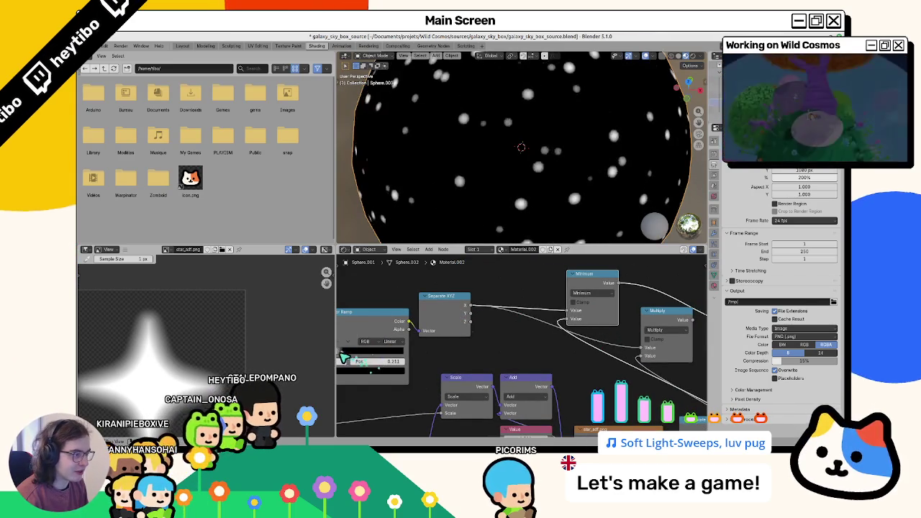
Try Maximum on the Minimum node, then set the Color Ramp stop near 0.32 for crisp four-pointed stars
{"action": "left_click_drag", "start_coordinate": [347, 358], "coordinate": [351, 356]}
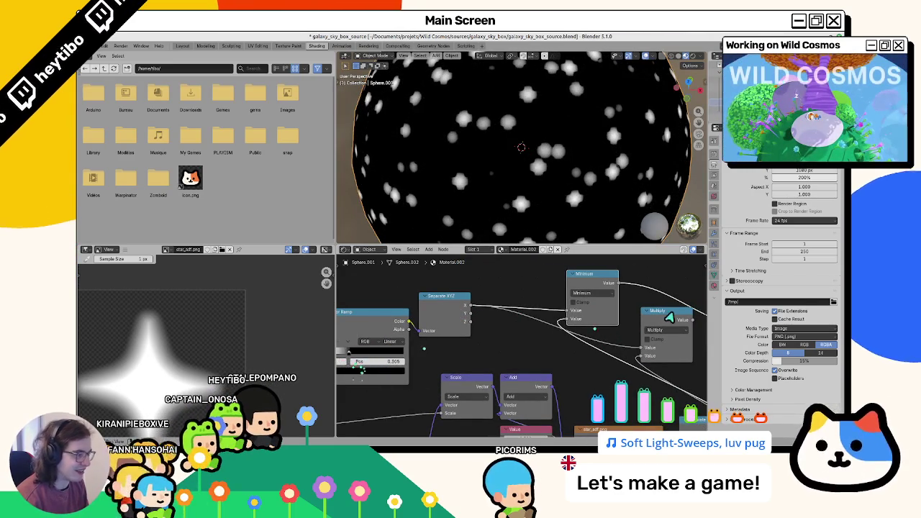
{"action": "left_click", "coordinate": [602, 294]}
{"action": "left_click", "coordinate": [409, 320]}
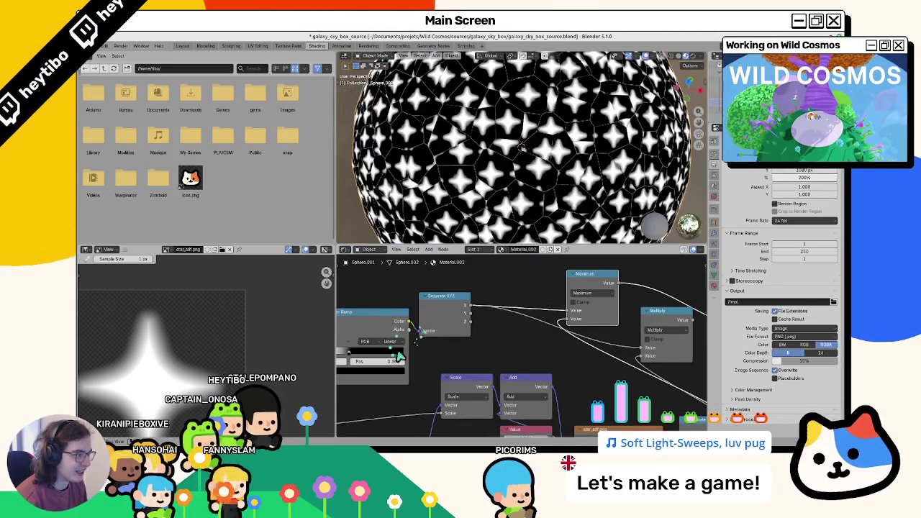
{"action": "middle_click_drag", "start_coordinate": [388, 345], "coordinate": [497, 353]}
{"action": "mouse_move", "coordinate": [489, 354]}
{"action": "left_mouse_down"}
{"action": "mouse_move", "coordinate": [498, 358]}
{"action": "mouse_move", "coordinate": [435, 358]}
{"action": "left_mouse_up"}
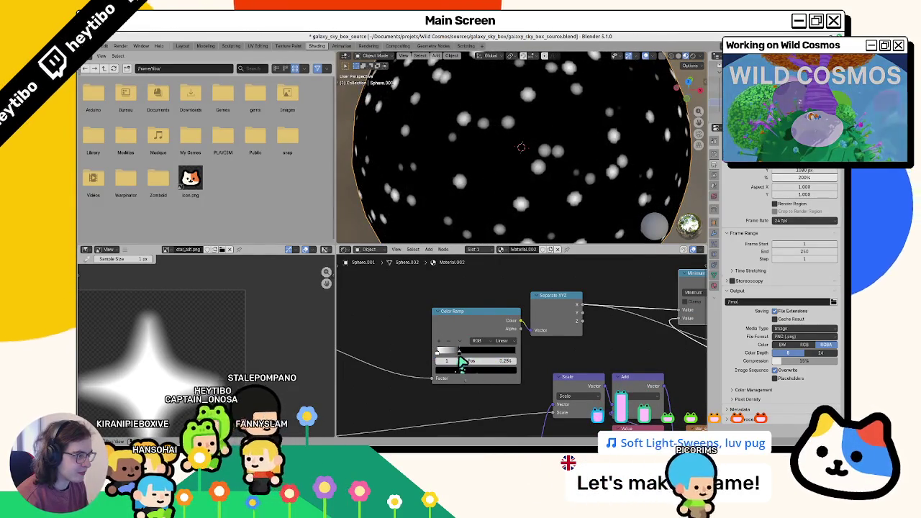
{"action": "middle_click_drag", "start_coordinate": [605, 338], "coordinate": [437, 338]}
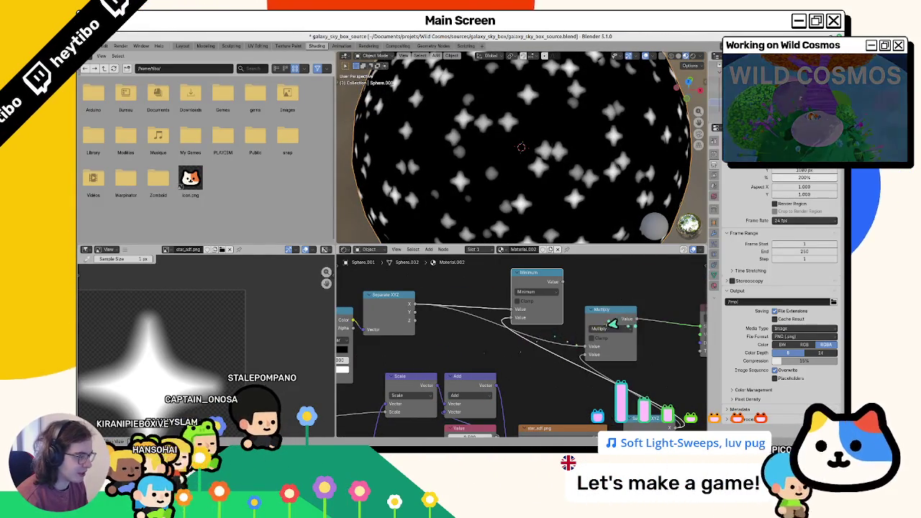
{"action": "middle_click_drag", "start_coordinate": [380, 348], "coordinate": [541, 348]}
{"action": "mouse_move", "coordinate": [478, 346]}
{"action": "left_mouse_down"}
{"action": "mouse_move", "coordinate": [457, 345]}
{"action": "mouse_move", "coordinate": [473, 350]}
{"action": "left_mouse_up"}
{"action": "middle_click_drag", "start_coordinate": [571, 334], "coordinate": [435, 335]}
Try two other operations on the Multiply node, undoing each
{"action": "left_click", "coordinate": [636, 331]}
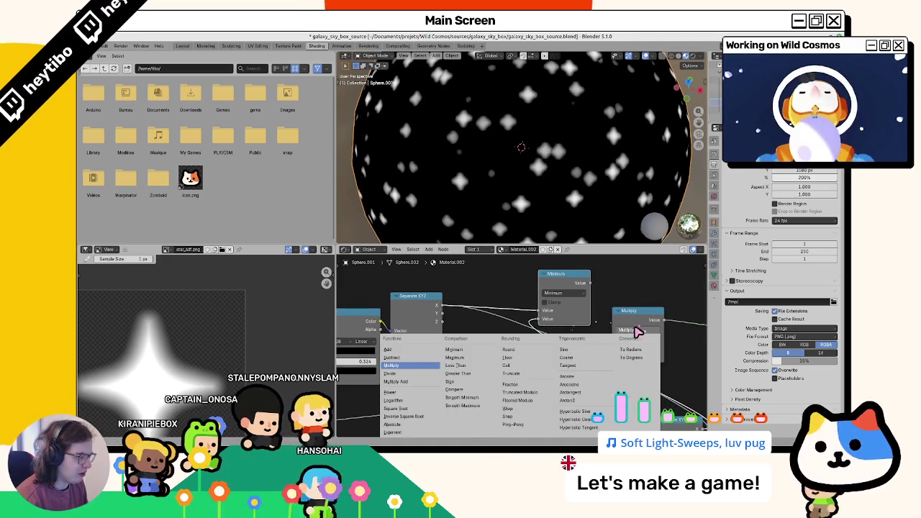
{"action": "left_click", "coordinate": [443, 366]}
{"action": "key", "text": "ctrl+z"}
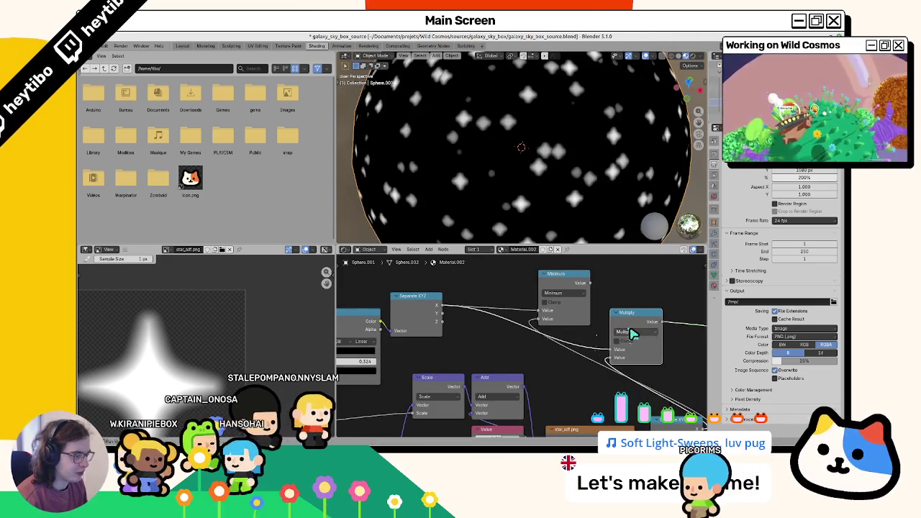
{"action": "left_click", "coordinate": [631, 333]}
{"action": "left_click", "coordinate": [412, 360]}
{"action": "key", "text": "ctrl+z"}
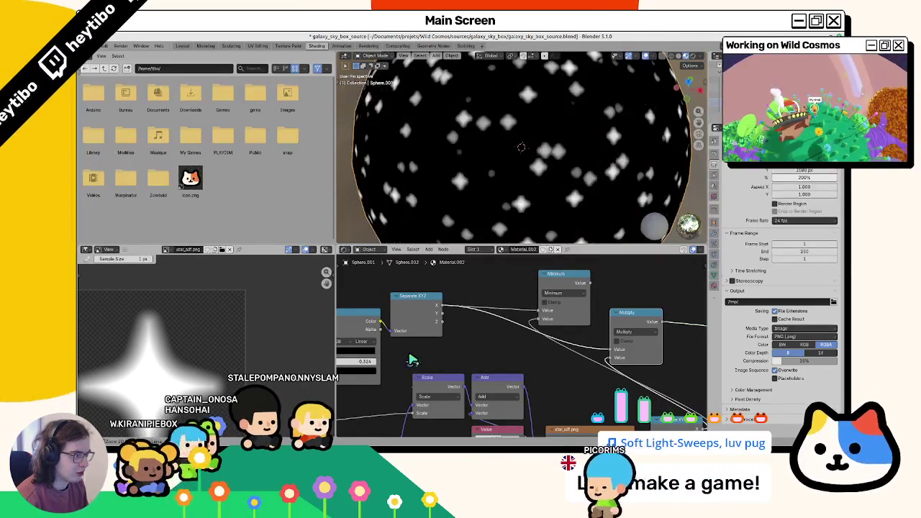
Move the Color Ramp stop right to about 0.41 for larger, bolder stars
{"action": "mouse_move", "coordinate": [412, 360]}
{"action": "middle_mouse_down"}
{"action": "mouse_move", "coordinate": [525, 355]}
{"action": "mouse_move", "coordinate": [427, 341]}
{"action": "middle_mouse_up"}
{"action": "key", "text": "ctrl+z"}
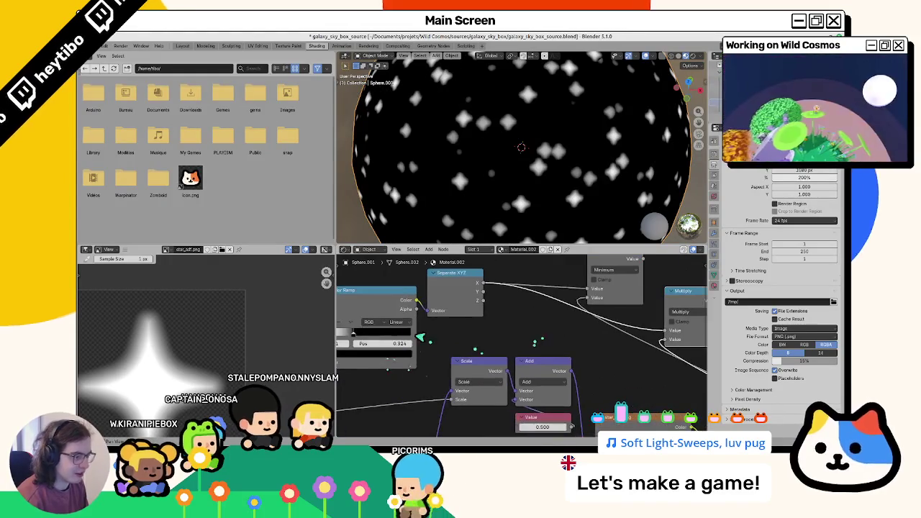
{"action": "left_click_drag", "start_coordinate": [361, 337], "coordinate": [368, 346]}
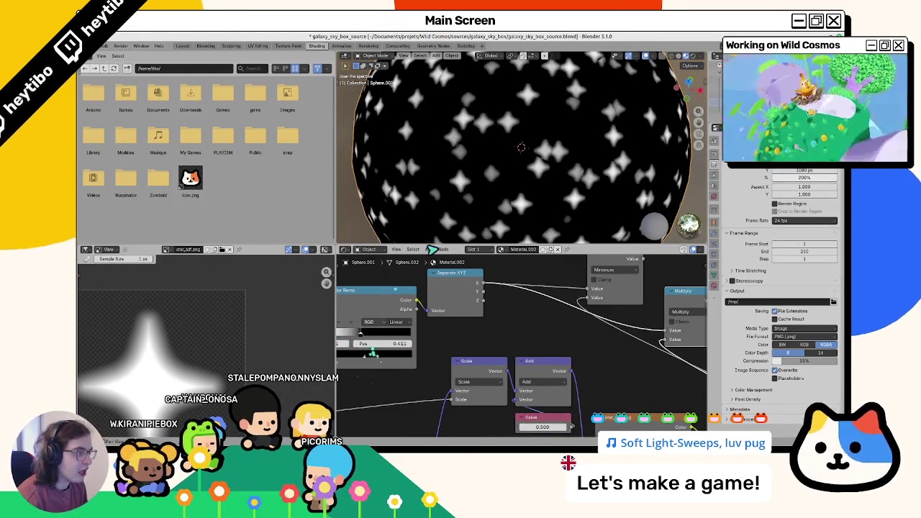
{"action": "scroll", "coordinate": [584, 171], "scroll_direction": "down", "scroll_amount": 3}
{"action": "scroll", "coordinate": [521, 147], "scroll_direction": "up", "scroll_amount": 3}
{"action": "middle_click_drag", "start_coordinate": [353, 338], "coordinate": [450, 321]}
{"action": "left_click_drag", "start_coordinate": [449, 321], "coordinate": [448, 320]}
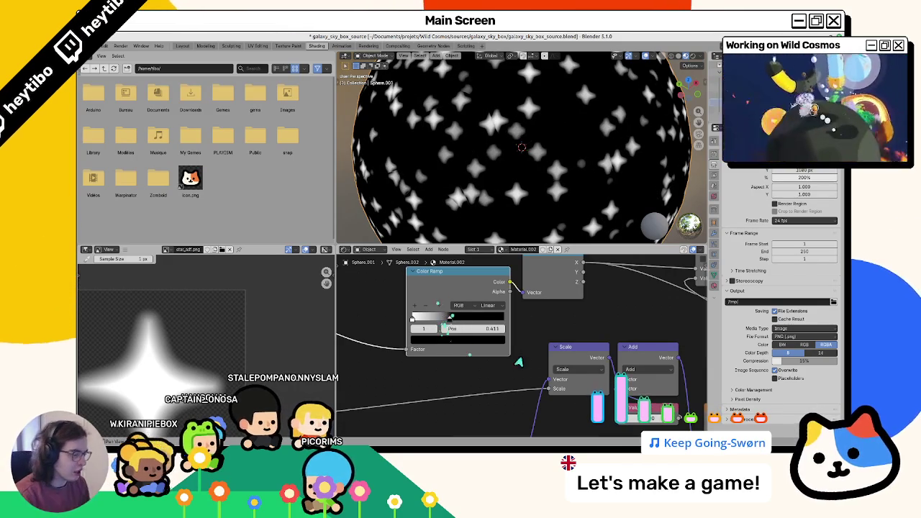
{"action": "middle_click_drag", "start_coordinate": [468, 353], "coordinate": [474, 335]}
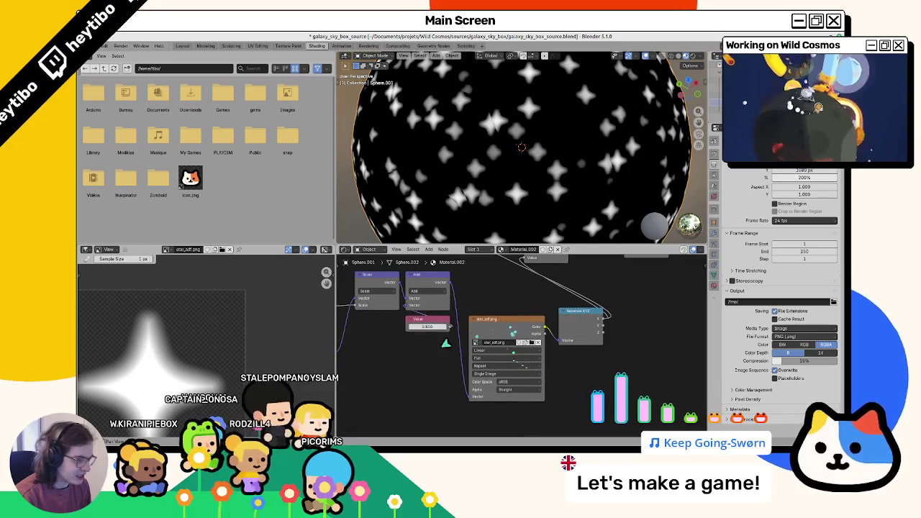
Add a Mapping node for star_sdf.png, test its X scale, and place the Value node below it
{"action": "key", "text": "F3"}
{"action": "type", "text": "mapp"}
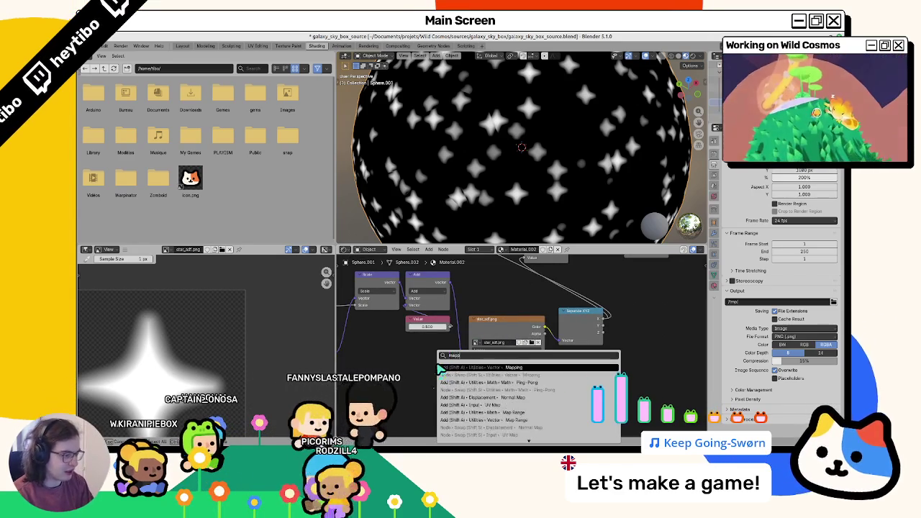
{"action": "key", "text": "Return"}
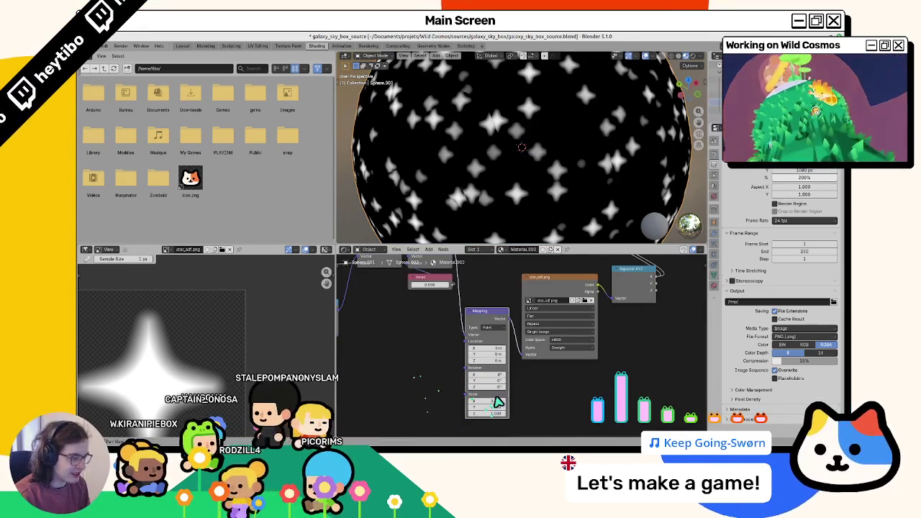
{"action": "left_click_drag", "start_coordinate": [497, 403], "coordinate": [527, 409]}
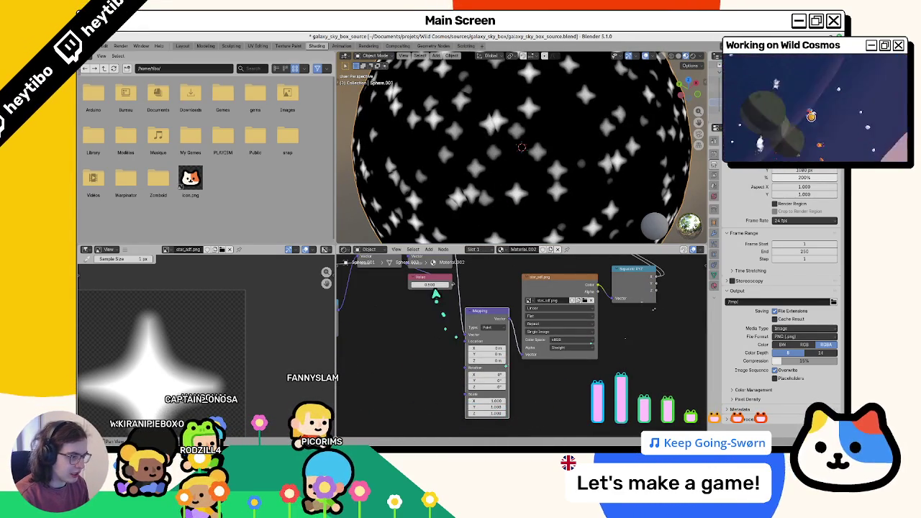
{"action": "left_click_drag", "start_coordinate": [434, 287], "coordinate": [497, 386]}
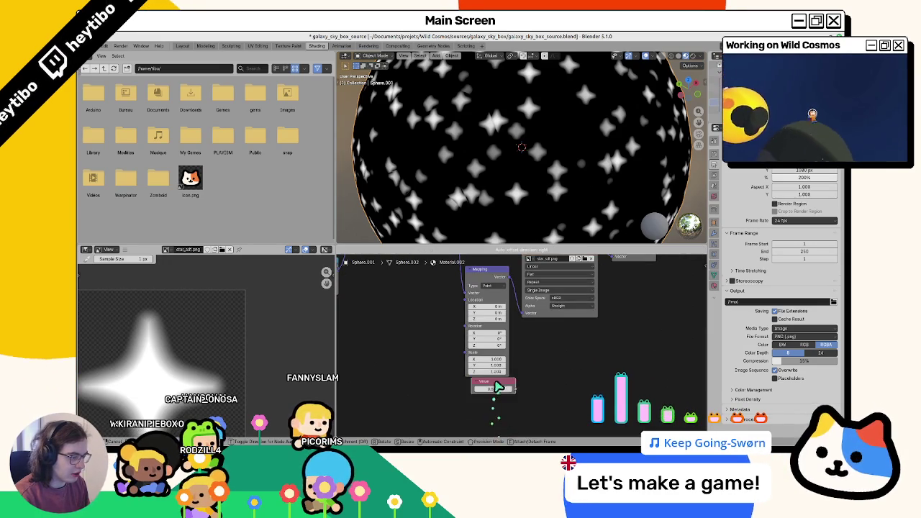
Connect the Value node to Mapping Scale, trying Texture type before undoing it
{"action": "left_click_drag", "start_coordinate": [464, 358], "coordinate": [465, 355]}
{"action": "mouse_move", "coordinate": [496, 389]}
{"action": "left_mouse_down"}
{"action": "mouse_move", "coordinate": [513, 295]}
{"action": "mouse_move", "coordinate": [476, 295]}
{"action": "left_mouse_up"}
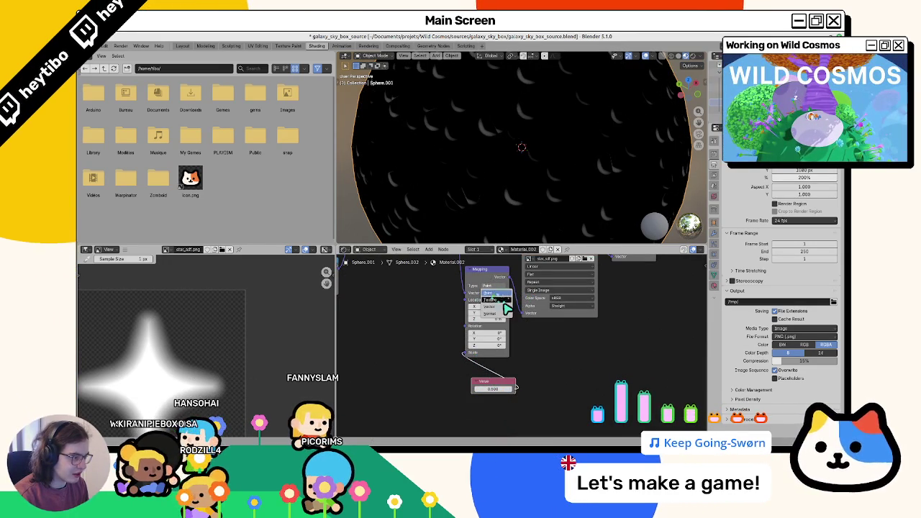
{"action": "left_click", "coordinate": [504, 300]}
{"action": "left_click_drag", "start_coordinate": [490, 389], "coordinate": [504, 291]}
{"action": "key", "text": "ctrl+z"}
{"action": "key", "text": "ctrl+z"}
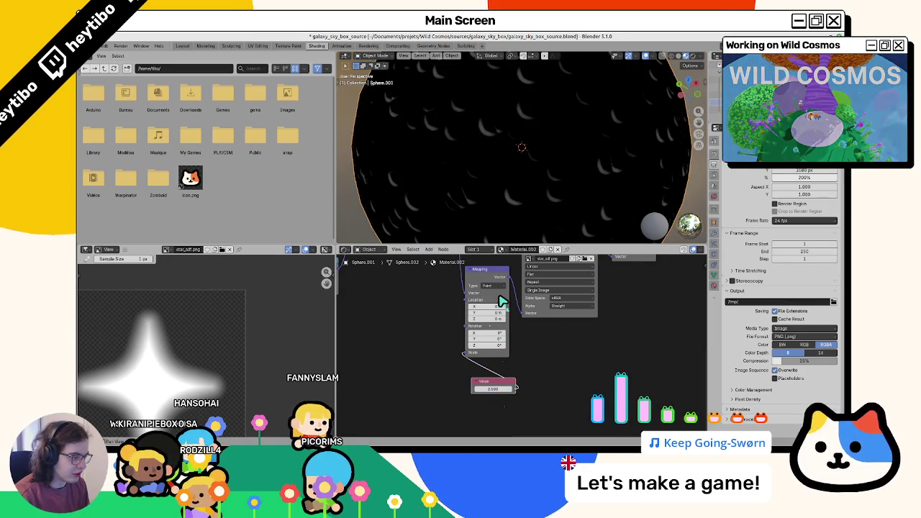
Test Mapping Location X offsets of 0.25 m and 0, then undo back to the original
{"action": "left_click_drag", "start_coordinate": [494, 310], "coordinate": [499, 310]}
{"action": "left_click", "coordinate": [500, 311]}
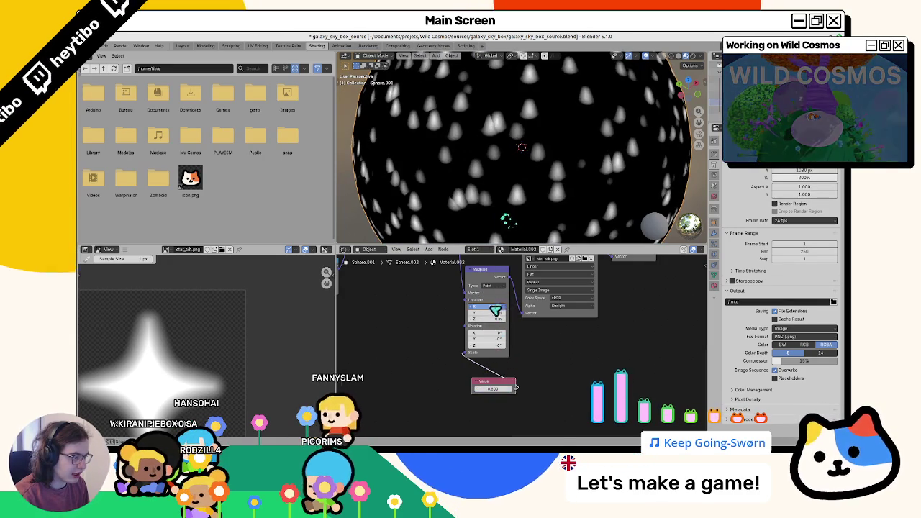
{"action": "type", "text": "0"}
{"action": "key", "text": "Tab"}
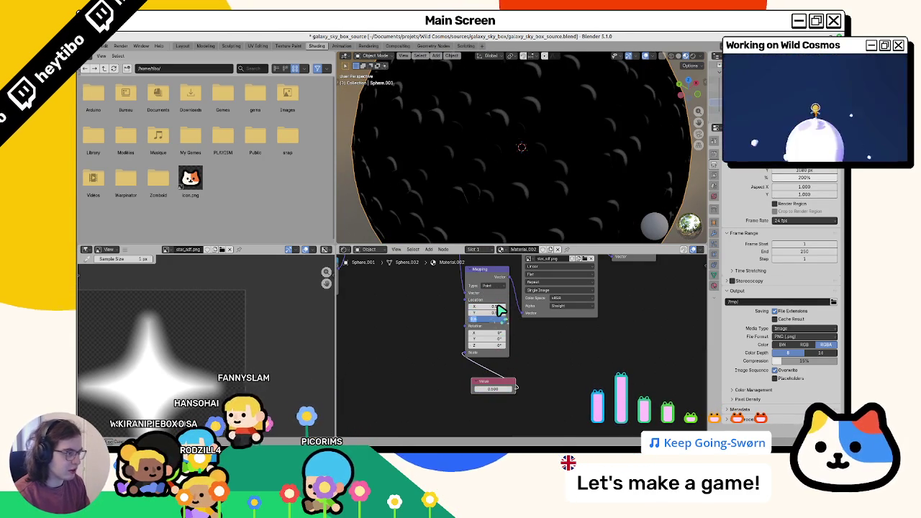
{"action": "key", "text": "ctrl+z"}
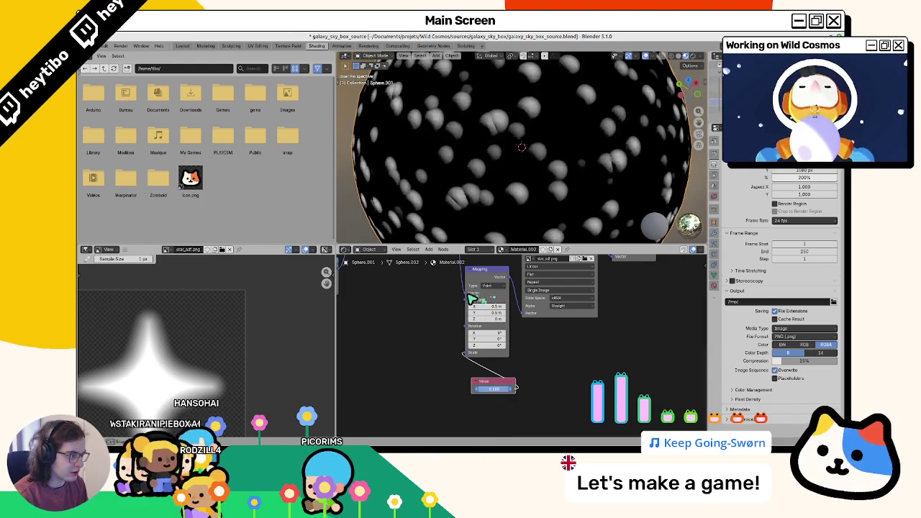
{"action": "key", "text": "ctrl+z"}
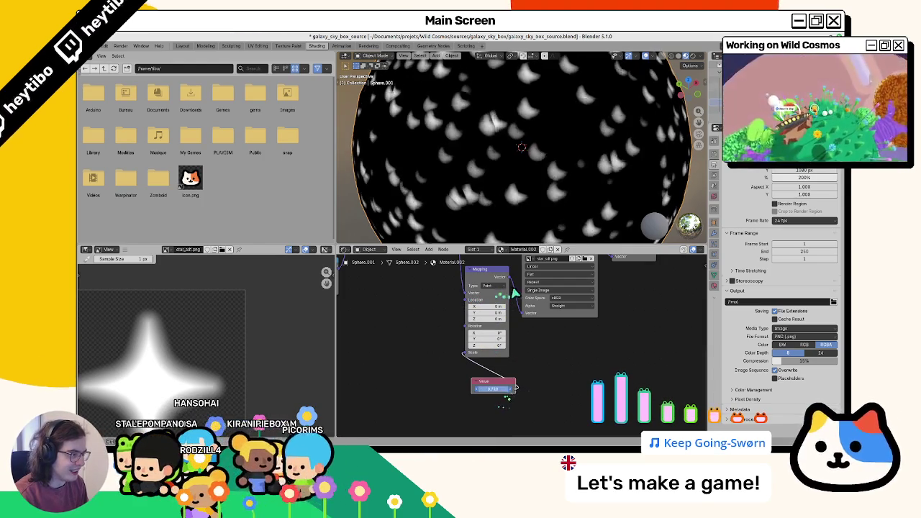
{"action": "key", "text": "ctrl+z"}
{"action": "key", "text": "ctrl+z"}
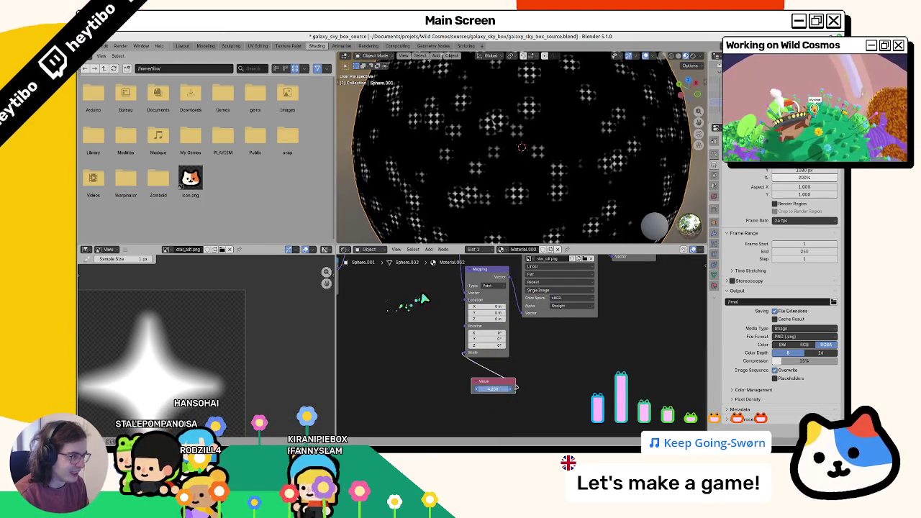
Set the star texture's extension to Clip and the scale value back to 1.000
{"action": "left_click", "coordinate": [549, 282]}
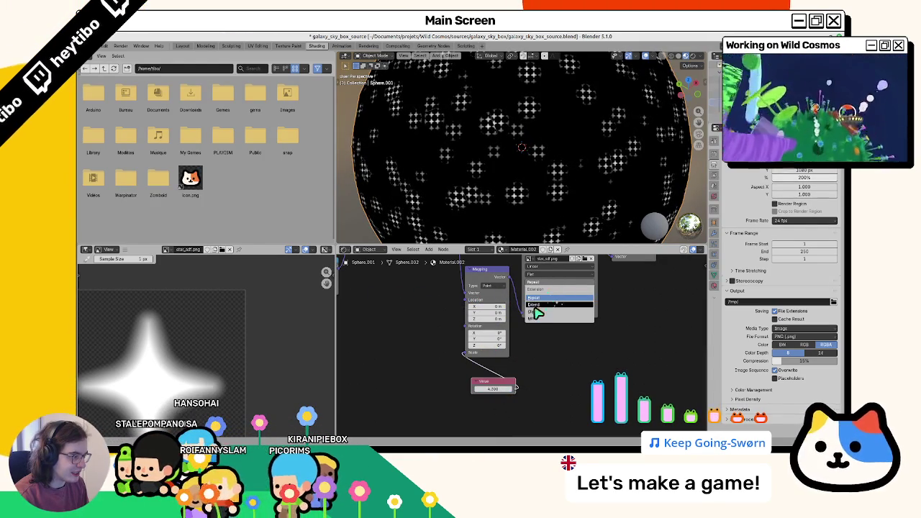
{"action": "left_click", "coordinate": [546, 305]}
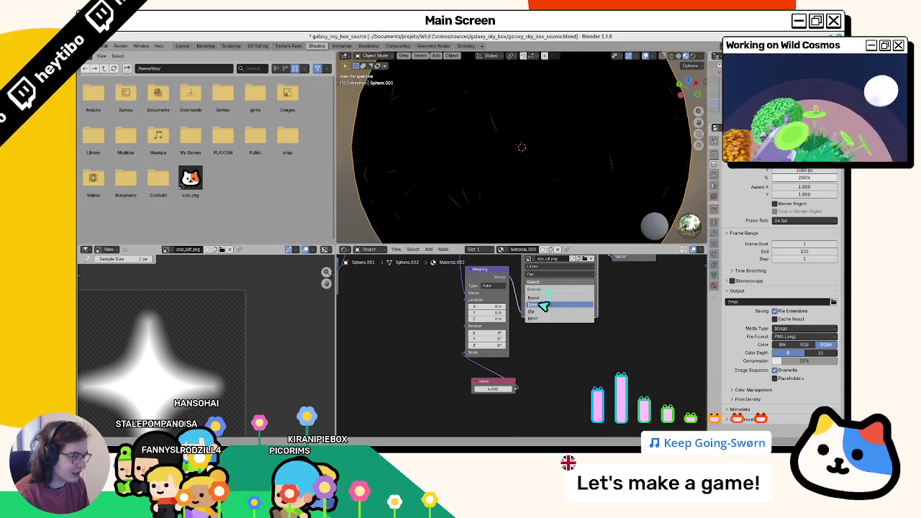
{"action": "left_click_drag", "start_coordinate": [441, 200], "coordinate": [542, 216]}
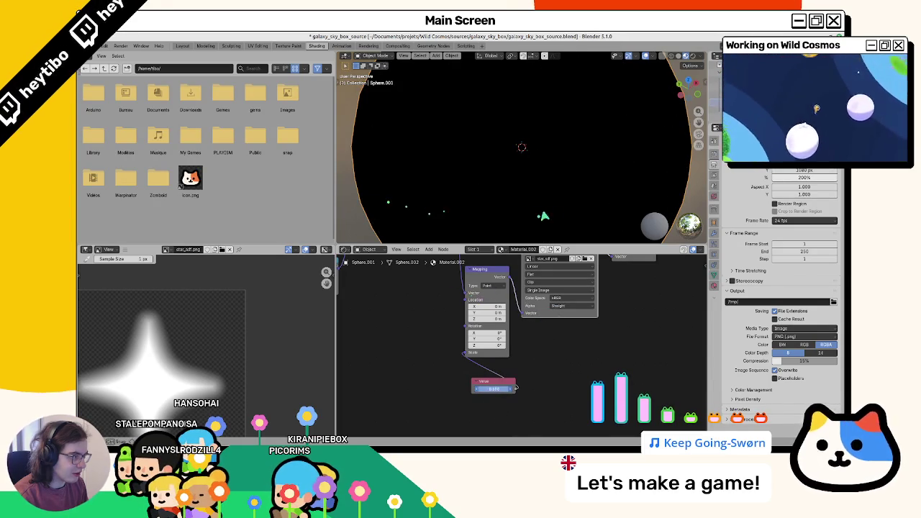
{"action": "left_click_drag", "start_coordinate": [379, 215], "coordinate": [424, 216]}
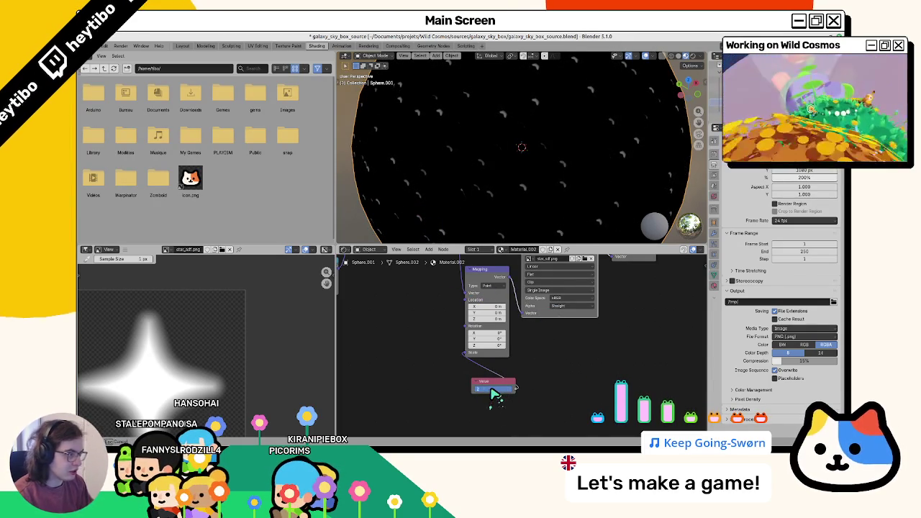
Set Mapping Location X and Y to -0.5 m and the scale Value to 4
{"action": "scroll", "coordinate": [486, 360], "scroll_direction": "up", "scroll_amount": 2, "text": "shift"}
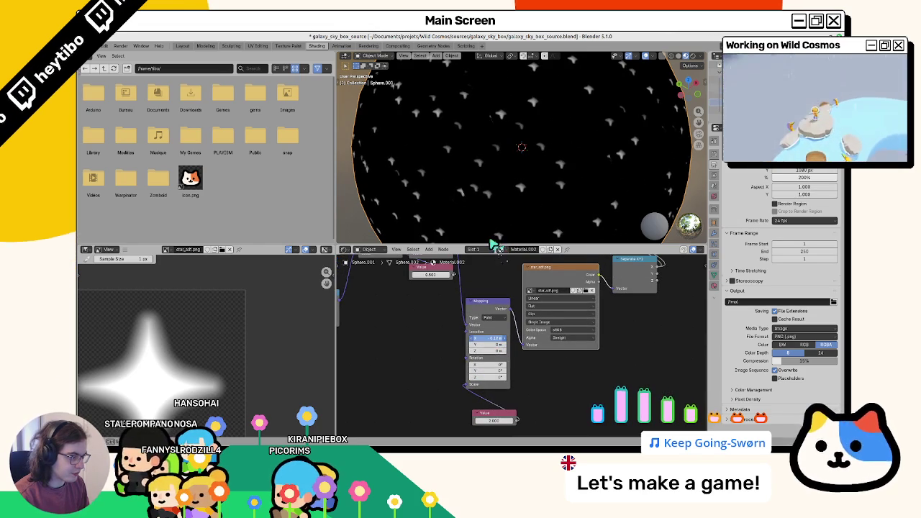
{"action": "left_click_drag", "start_coordinate": [495, 244], "coordinate": [493, 242]}
{"action": "type", "text": ".5"}
{"action": "key", "text": "Tab"}
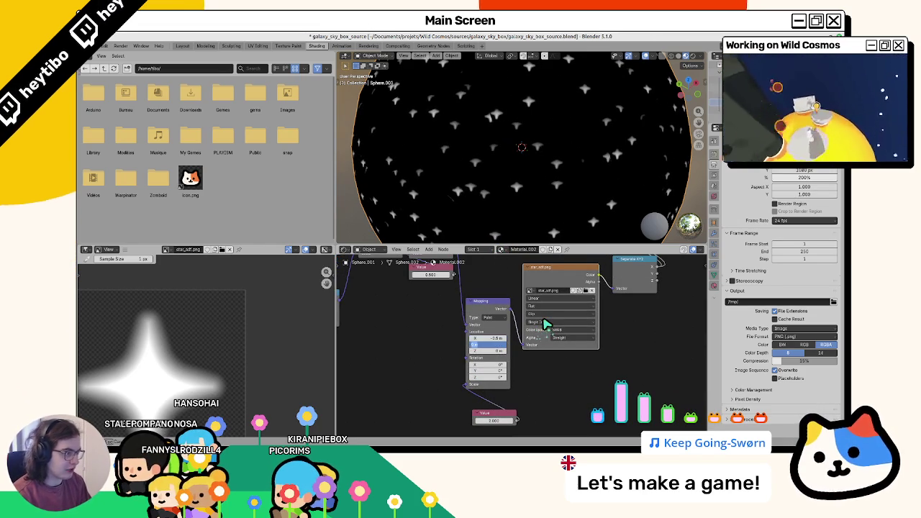
{"action": "type", "text": ".5"}
{"action": "key", "text": "Tab"}
{"action": "left_click_drag", "start_coordinate": [502, 426], "coordinate": [525, 435]}
{"action": "type", "text": "4"}
{"action": "key", "text": "Return"}
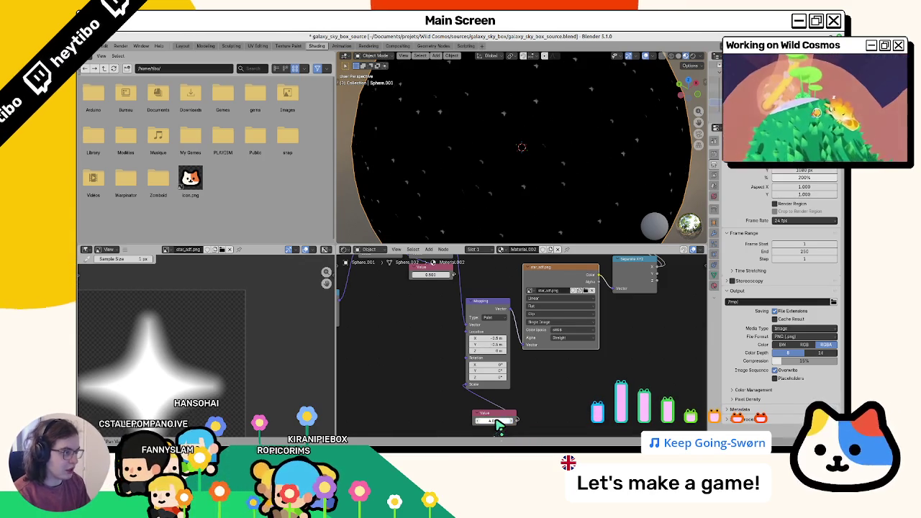
{"action": "key", "text": "shift+a"}
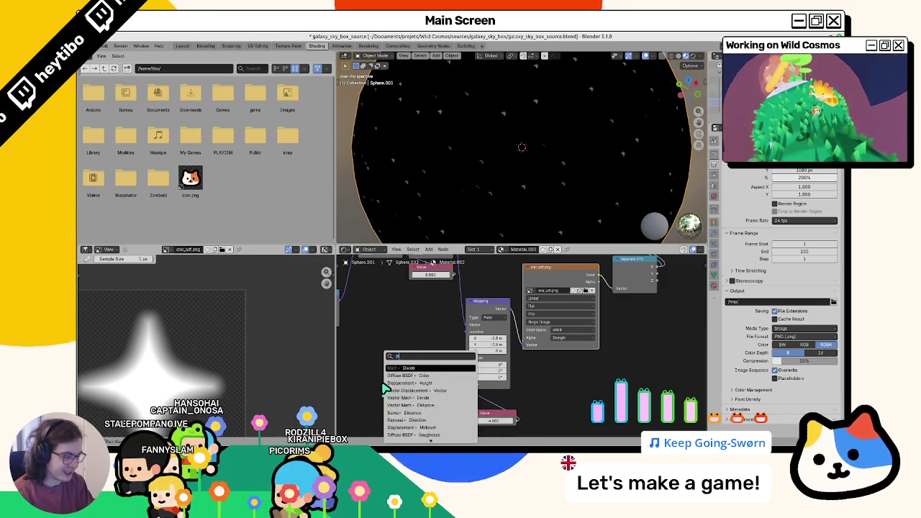
Add a Divide math node linked into the Mapping Location
{"action": "left_click", "coordinate": [393, 387]}
{"action": "left_click", "coordinate": [411, 369]}
{"action": "left_click_drag", "start_coordinate": [441, 370], "coordinate": [466, 336]}
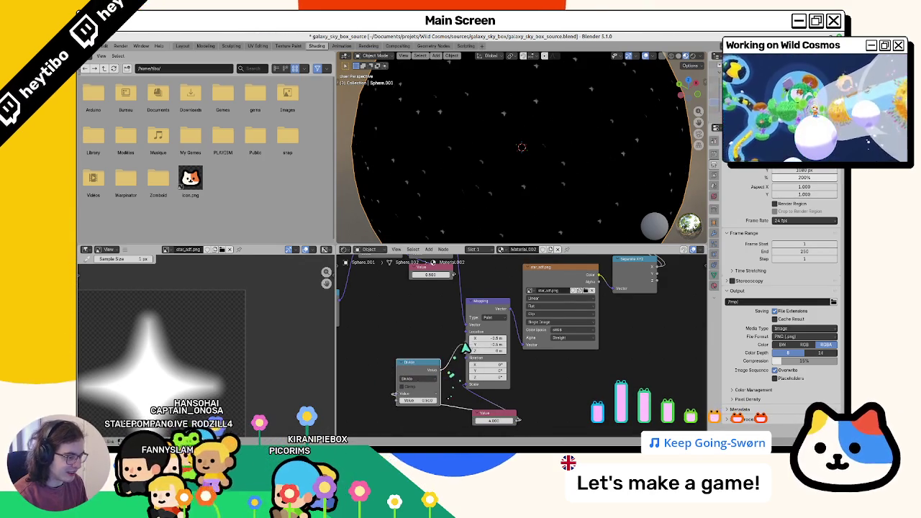
{"action": "left_click_drag", "start_coordinate": [417, 361], "coordinate": [364, 364]}
Duplicate the Divide node as a Multiply node and raise the Divide value to 2.000
{"action": "key", "text": "shift+d"}
{"action": "left_click", "coordinate": [421, 338]}
{"action": "left_click", "coordinate": [421, 350]}
{"action": "left_click", "coordinate": [416, 373]}
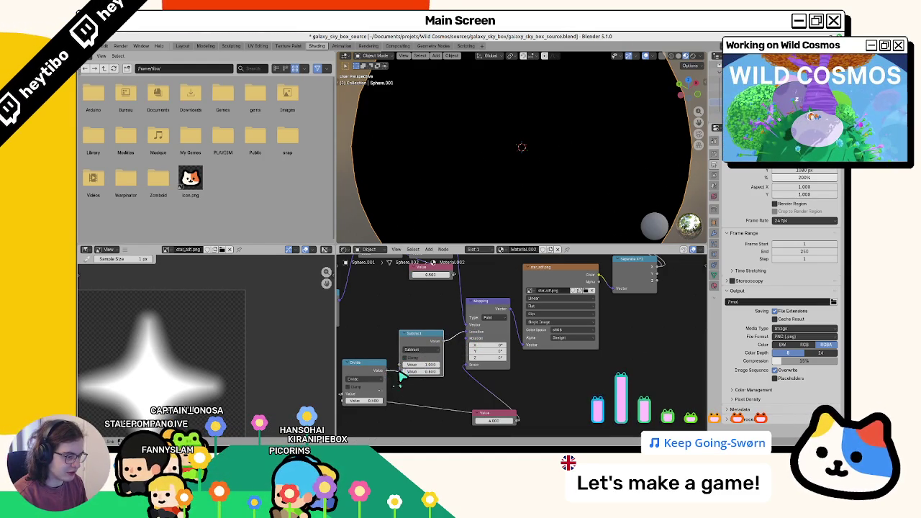
{"action": "left_click", "coordinate": [422, 350]}
{"action": "left_click", "coordinate": [425, 372]}
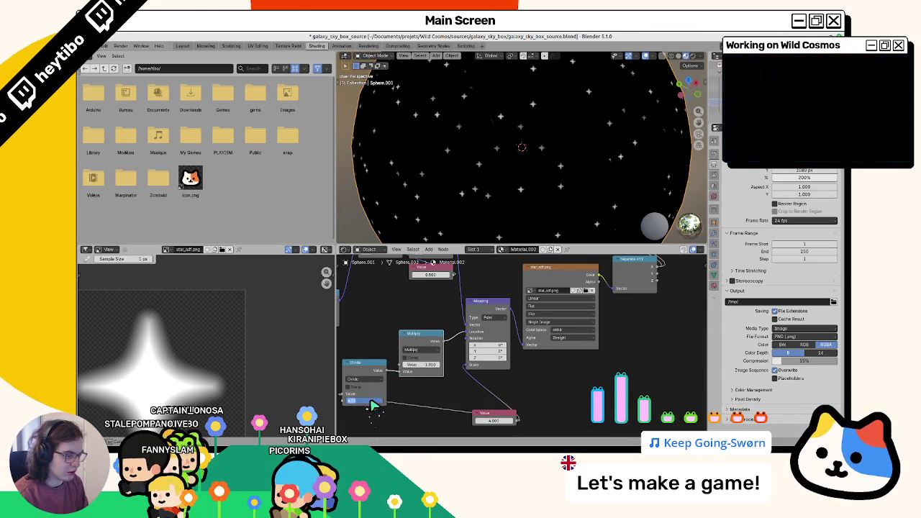
{"action": "left_click_drag", "start_coordinate": [494, 421], "coordinate": [496, 420]}
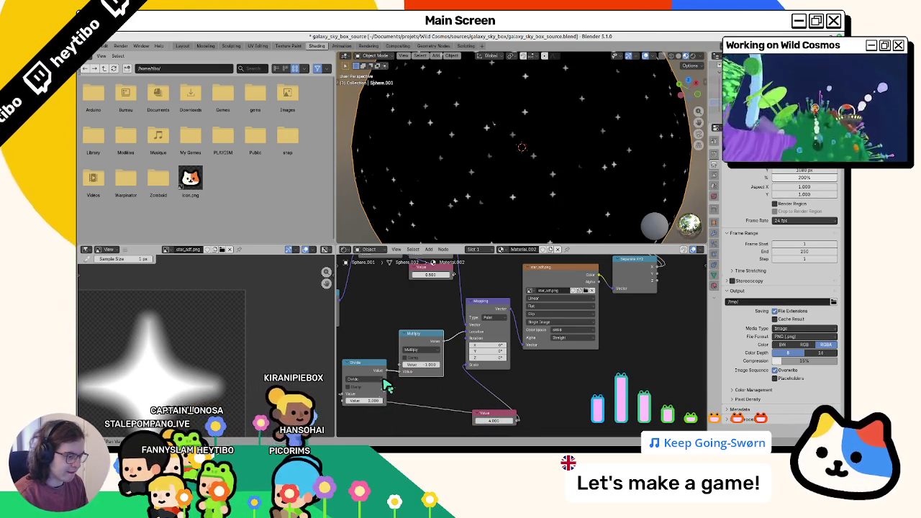
{"action": "left_click_drag", "start_coordinate": [364, 401], "coordinate": [395, 210]}
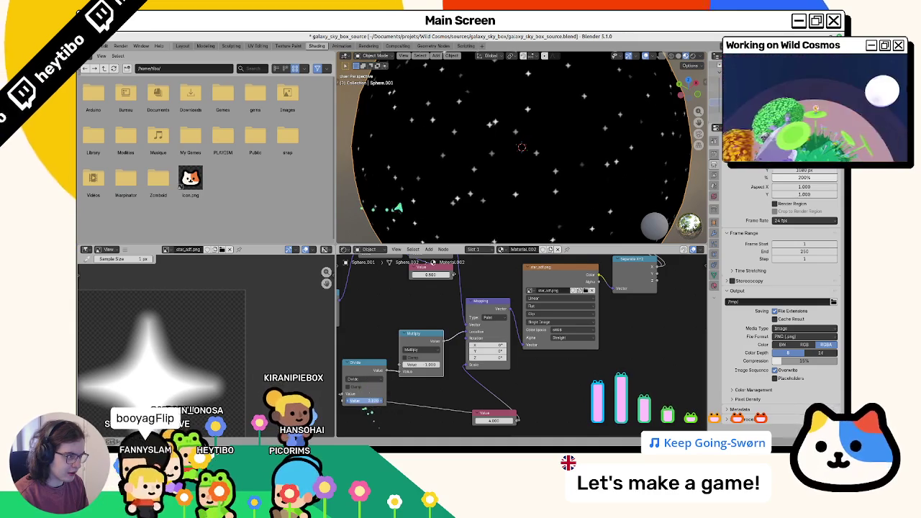
Delete the Multiply and Divide nodes and enter -1 m for Mapping Location X and Y
{"action": "left_click_drag", "start_coordinate": [432, 415], "coordinate": [367, 324]}
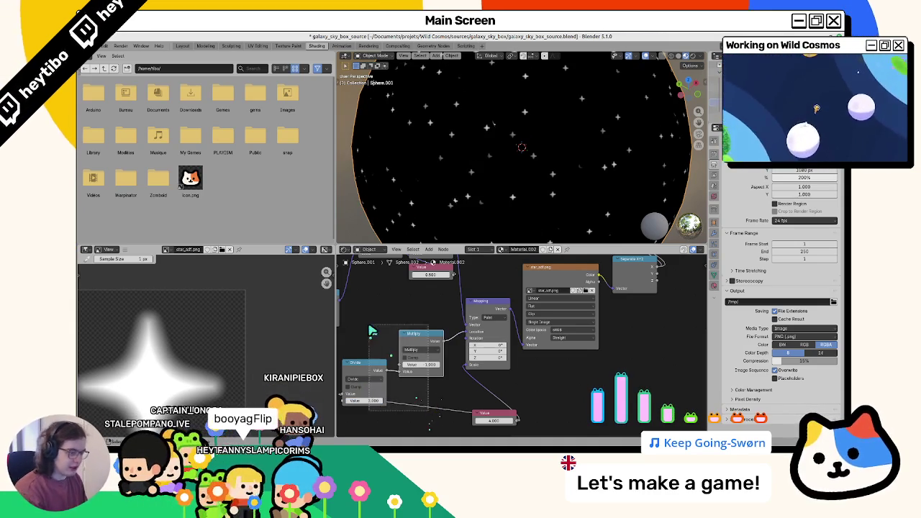
{"action": "key", "text": "x"}
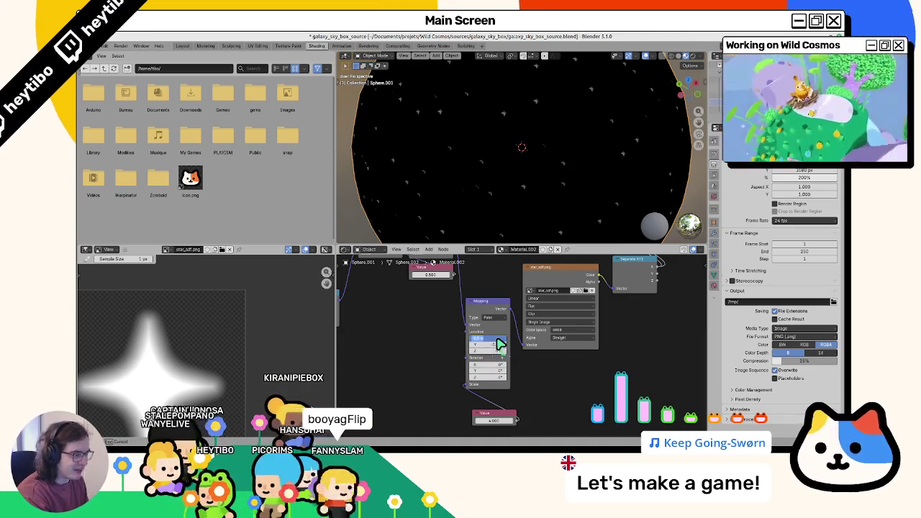
{"action": "key", "text": "Return"}
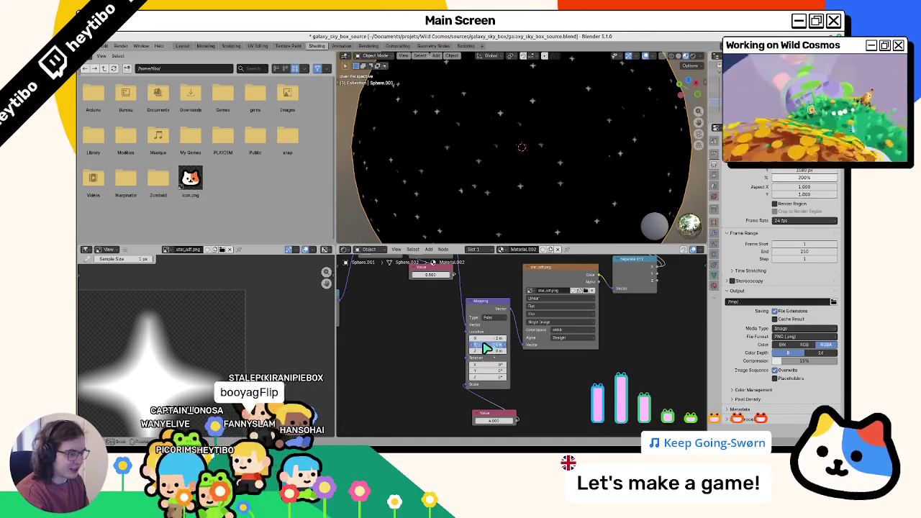
{"action": "type", "text": "-1"}
{"action": "key", "text": "Return"}
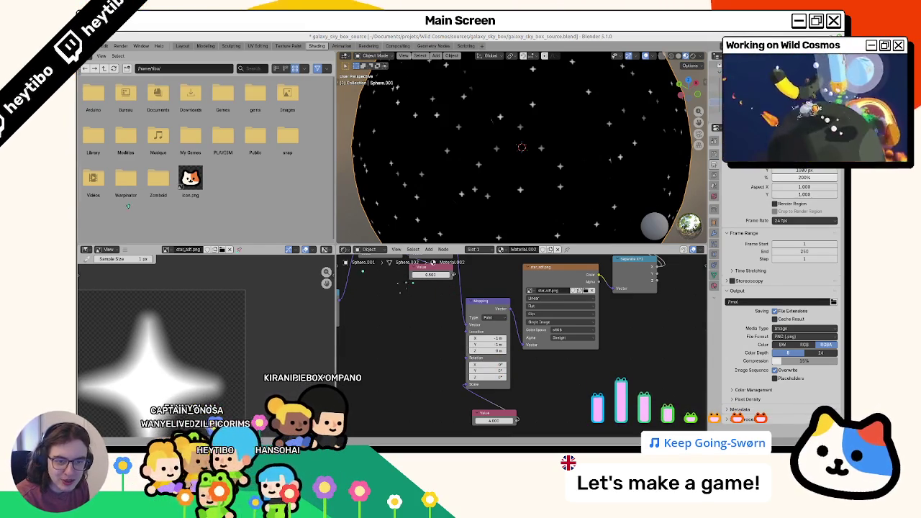
{"action": "middle_click_drag", "start_coordinate": [509, 290], "coordinate": [444, 329]}
{"action": "middle_click_drag", "start_coordinate": [421, 290], "coordinate": [533, 370]}
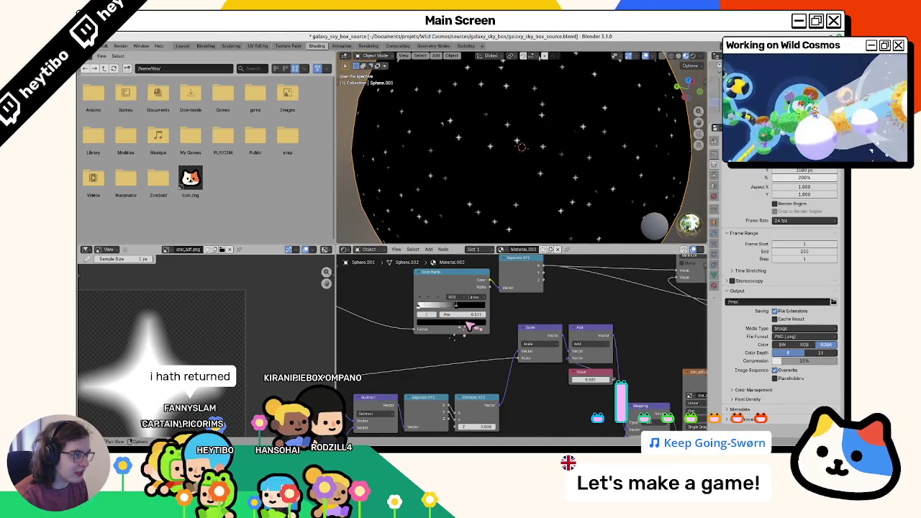
Slide the Color Ramp stop through 0.745 and 0.229 to 1.000, comparing with star_sampler.svg in Inkscape
{"action": "mouse_move", "coordinate": [549, 321]}
{"action": "middle_mouse_down"}
{"action": "mouse_move", "coordinate": [497, 339]}
{"action": "mouse_move", "coordinate": [452, 374]}
{"action": "middle_mouse_up"}
{"action": "left_click_drag", "start_coordinate": [522, 423], "coordinate": [519, 416]}
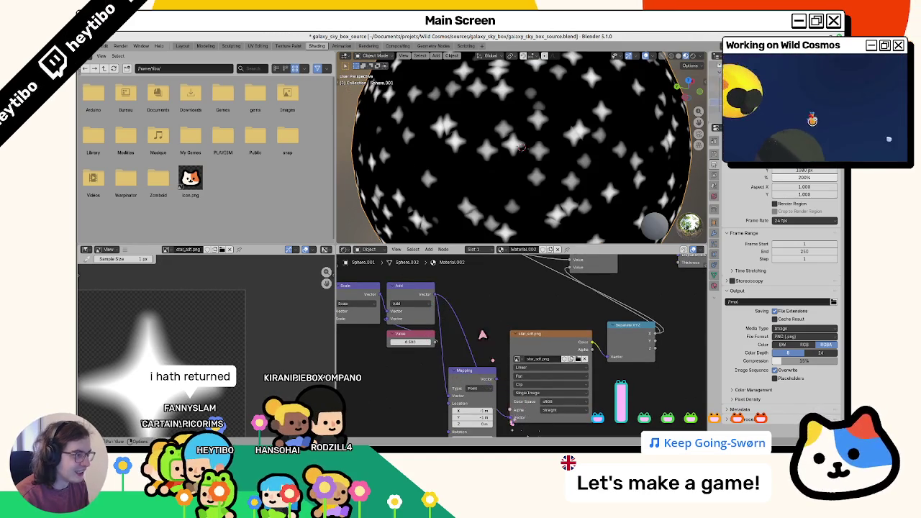
{"action": "middle_click_drag", "start_coordinate": [390, 266], "coordinate": [497, 328]}
{"action": "scroll", "coordinate": [488, 326], "scroll_direction": "up", "scroll_amount": 1}
{"action": "left_click_drag", "start_coordinate": [363, 333], "coordinate": [392, 336]}
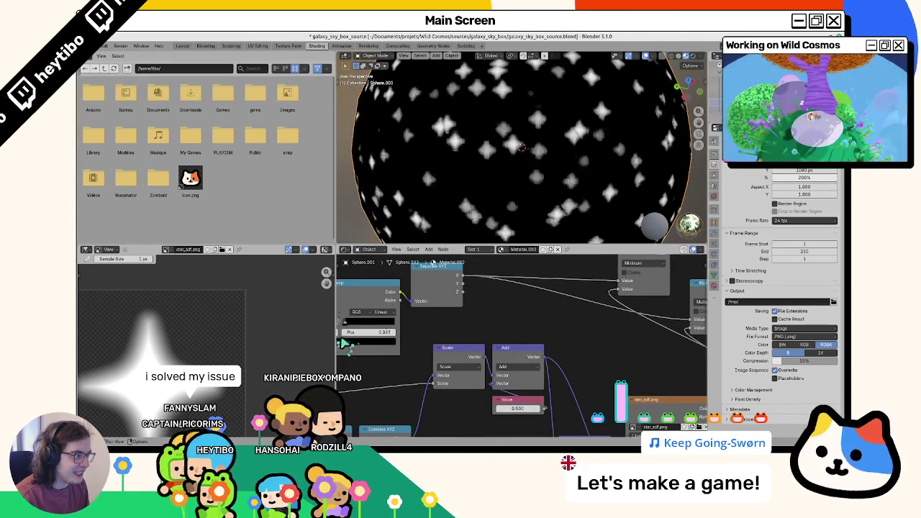
{"action": "left_click_drag", "start_coordinate": [393, 335], "coordinate": [350, 335]}
{"action": "middle_click_drag", "start_coordinate": [438, 336], "coordinate": [573, 336]}
{"action": "left_click_drag", "start_coordinate": [471, 321], "coordinate": [561, 331]}
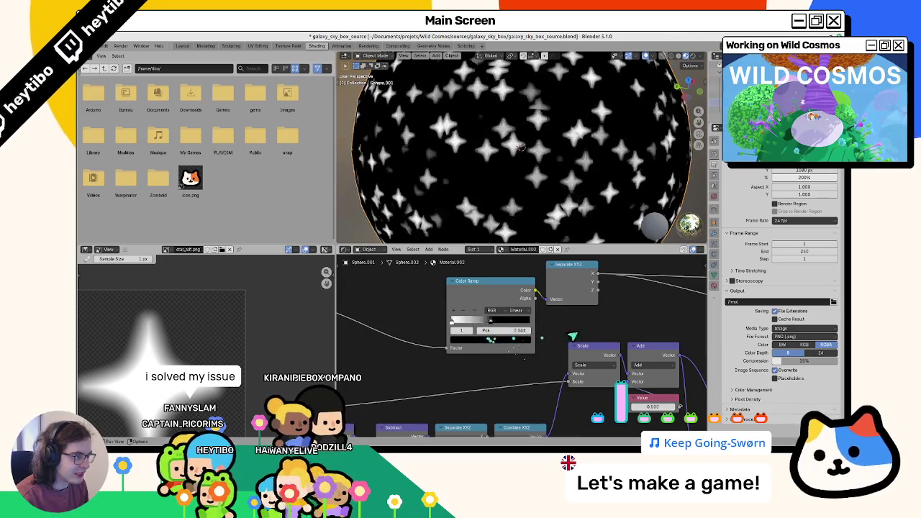
{"action": "key", "text": "alt+Tab"}
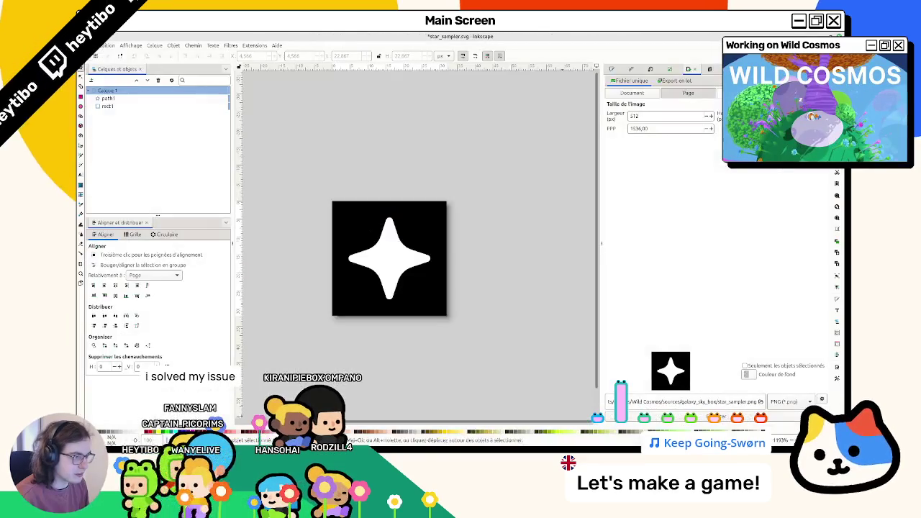
{"action": "key", "text": "alt+Tab"}
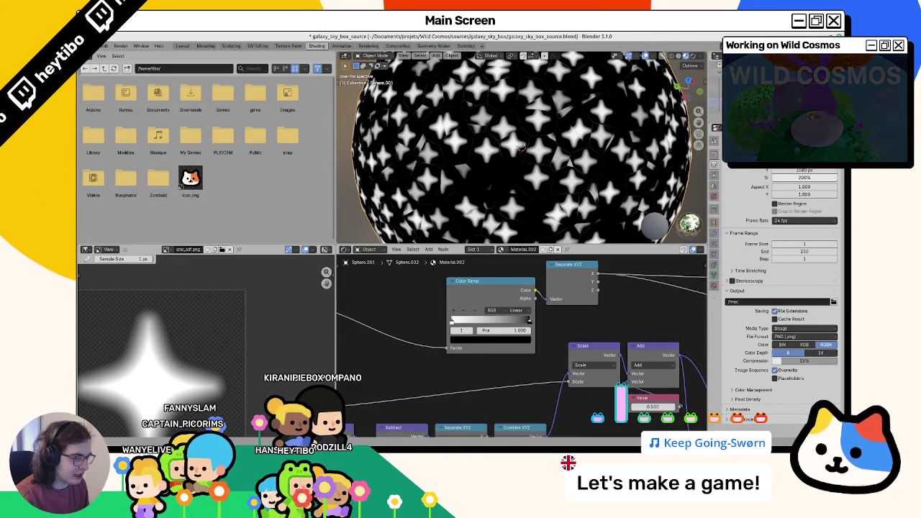
{"action": "middle_click_drag", "start_coordinate": [598, 345], "coordinate": [313, 258]}
{"action": "left_click", "coordinate": [540, 382]}
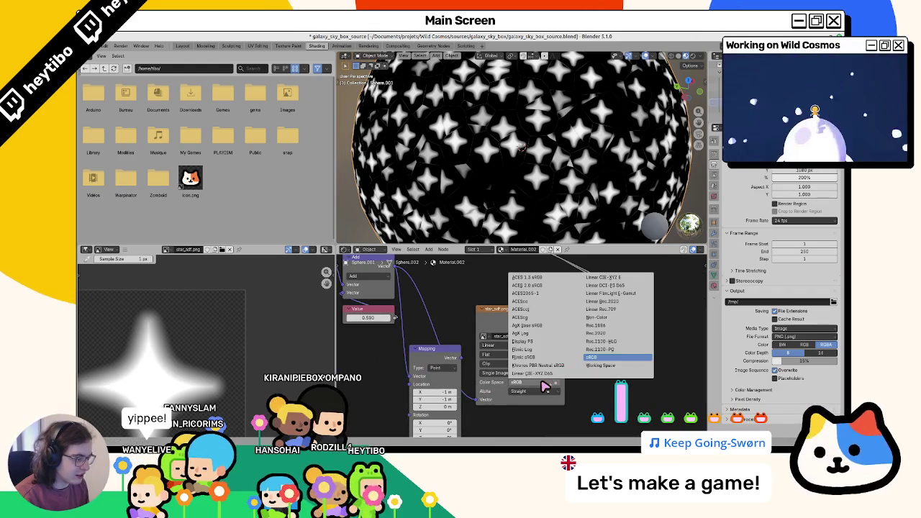
{"action": "left_click", "coordinate": [616, 324]}
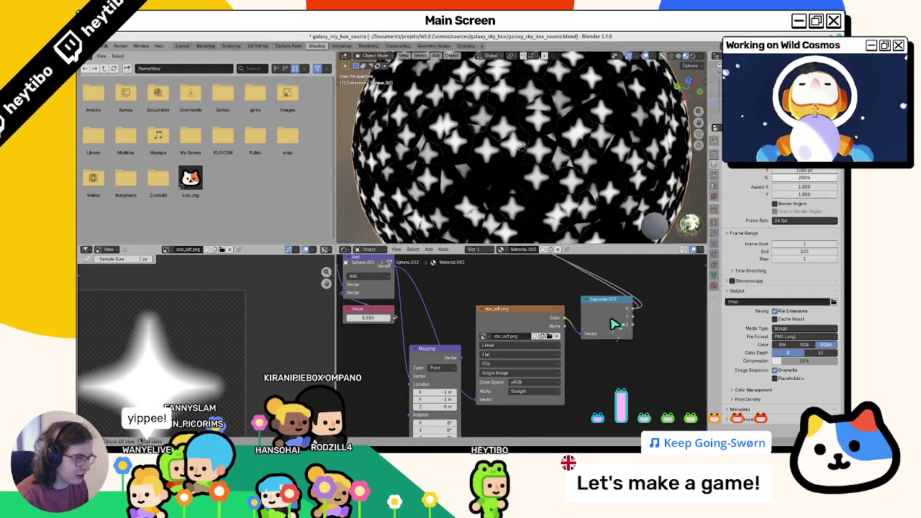
{"action": "key", "text": "ctrl+shift+z"}
{"action": "key", "text": "ctrl+z"}
{"action": "key", "text": "ctrl+shift+z"}
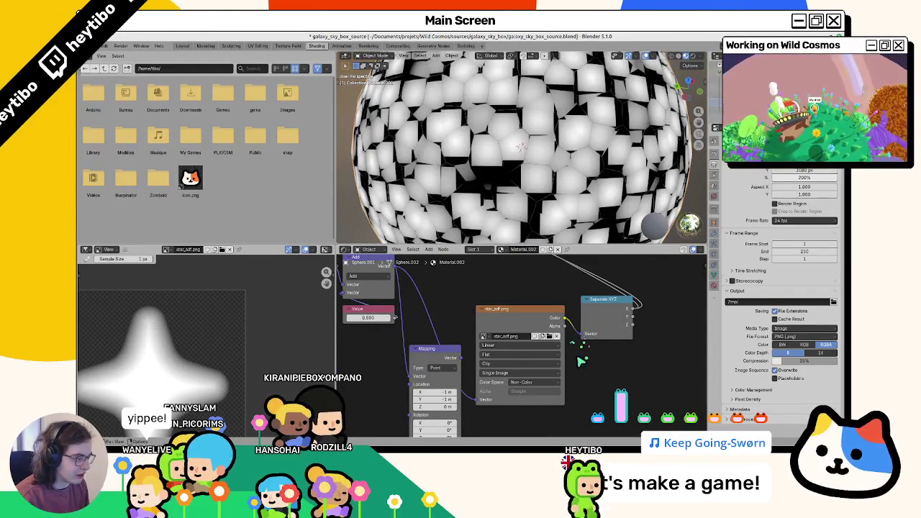
{"action": "middle_click_drag", "start_coordinate": [581, 362], "coordinate": [382, 351]}
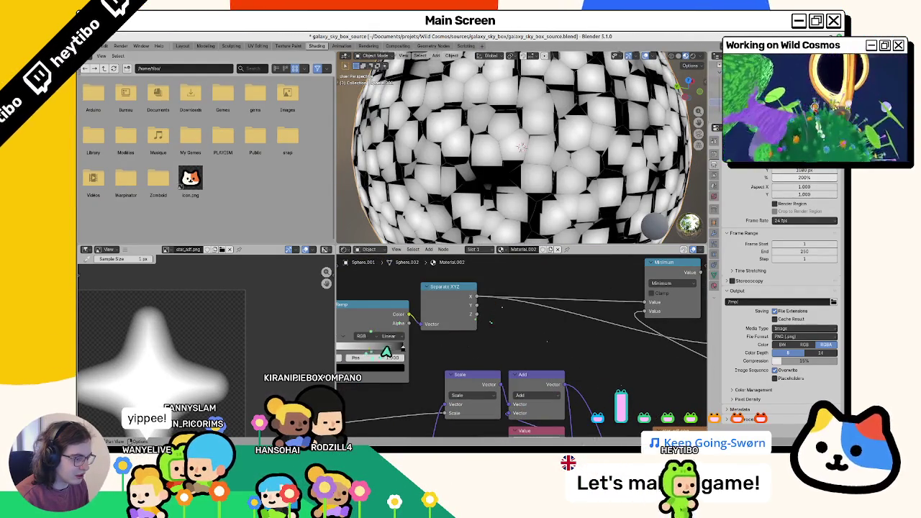
{"action": "key", "text": "ctrl+z"}
{"action": "key", "text": "ctrl+shift+z"}
{"action": "middle_click_drag", "start_coordinate": [572, 355], "coordinate": [513, 346]}
{"action": "key", "text": "ctrl+z"}
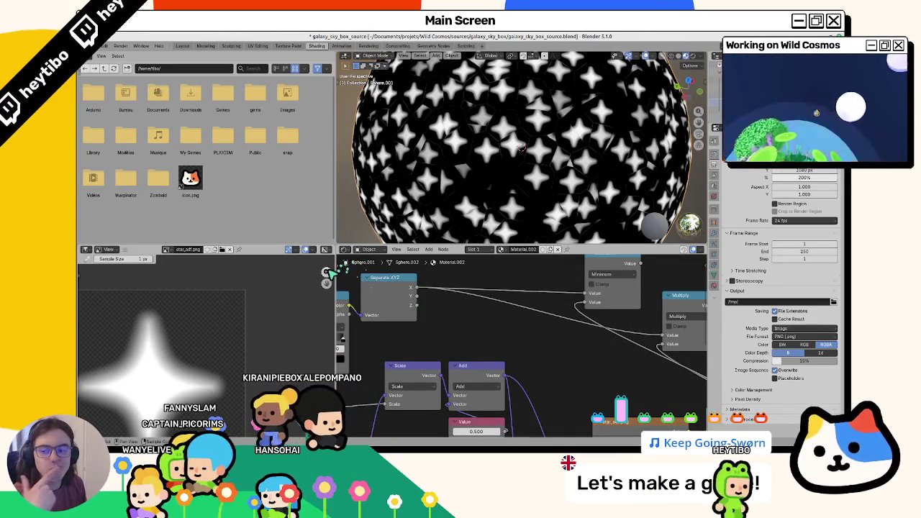
{"action": "middle_click_drag", "start_coordinate": [344, 340], "coordinate": [549, 328]}
{"action": "mouse_move", "coordinate": [549, 328]}
{"action": "left_mouse_down"}
{"action": "mouse_move", "coordinate": [474, 342]}
{"action": "mouse_move", "coordinate": [499, 345]}
{"action": "left_mouse_up"}
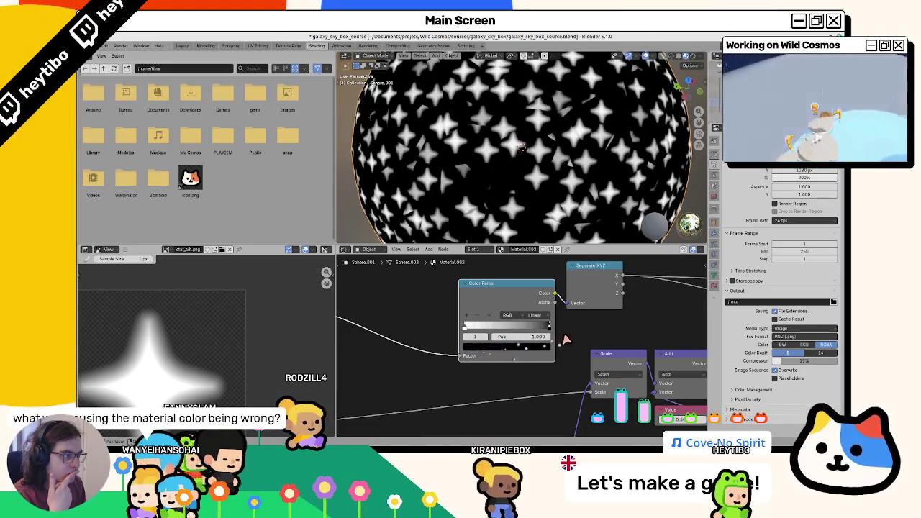
{"action": "mouse_move", "coordinate": [499, 345]}
{"action": "middle_mouse_down"}
{"action": "mouse_move", "coordinate": [576, 316]}
{"action": "mouse_move", "coordinate": [594, 353]}
{"action": "mouse_move", "coordinate": [516, 295]}
{"action": "middle_mouse_up"}
{"action": "scroll", "coordinate": [575, 315], "scroll_direction": "down", "scroll_amount": 2}
{"action": "left_click", "coordinate": [514, 290]}
{"action": "left_click", "coordinate": [563, 304]}
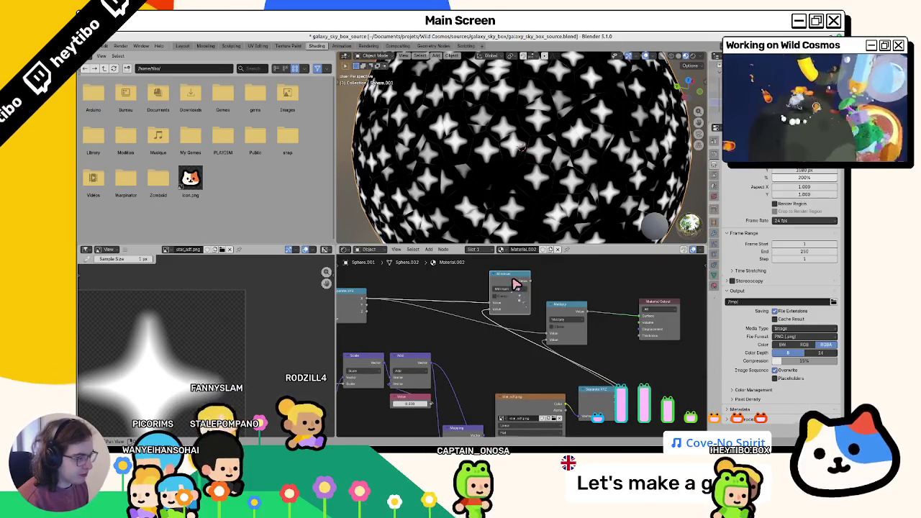
{"action": "middle_click_drag", "start_coordinate": [634, 322], "coordinate": [403, 344]}
{"action": "left_click_drag", "start_coordinate": [403, 344], "coordinate": [407, 344]}
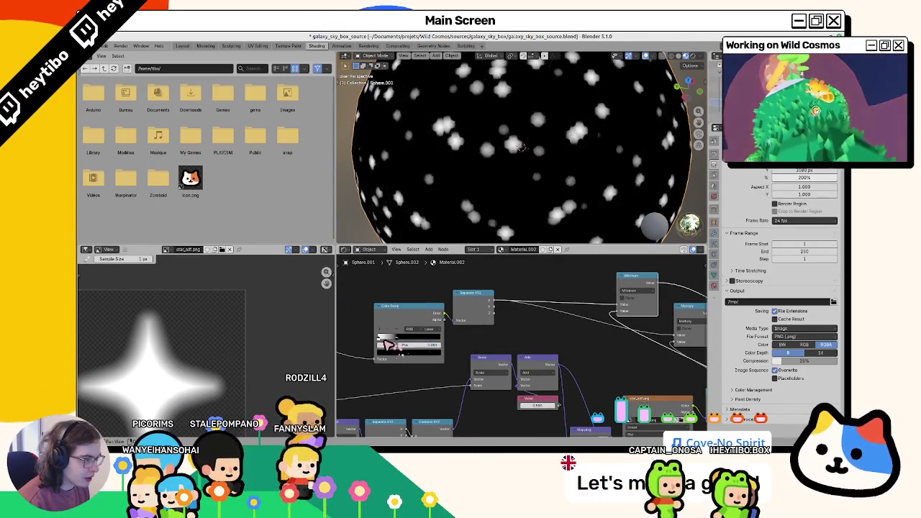
{"action": "mouse_move", "coordinate": [615, 305]}
{"action": "middle_mouse_down"}
{"action": "mouse_move", "coordinate": [526, 312]}
{"action": "mouse_move", "coordinate": [577, 329]}
{"action": "middle_mouse_up"}
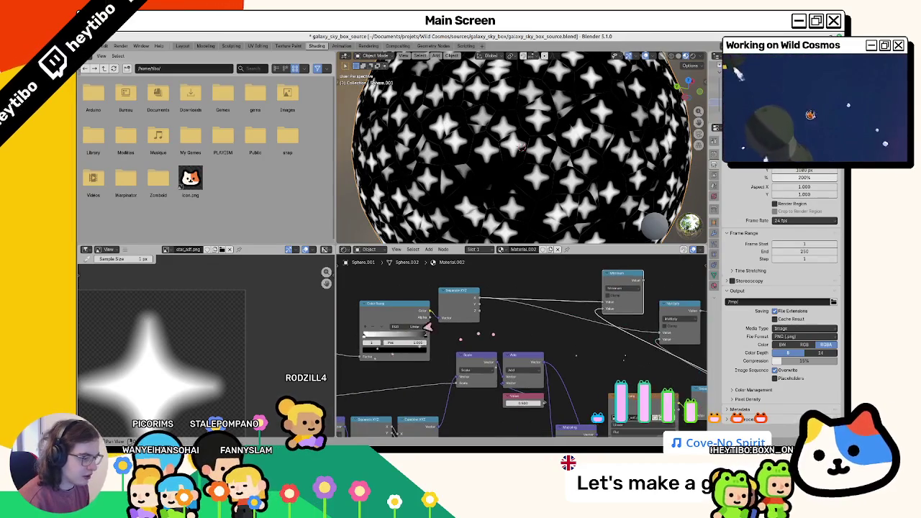
{"action": "mouse_move", "coordinate": [418, 344]}
{"action": "left_mouse_down"}
{"action": "mouse_move", "coordinate": [369, 345]}
{"action": "mouse_move", "coordinate": [379, 360]}
{"action": "left_mouse_up"}
{"action": "middle_click_drag", "start_coordinate": [558, 338], "coordinate": [376, 360]}
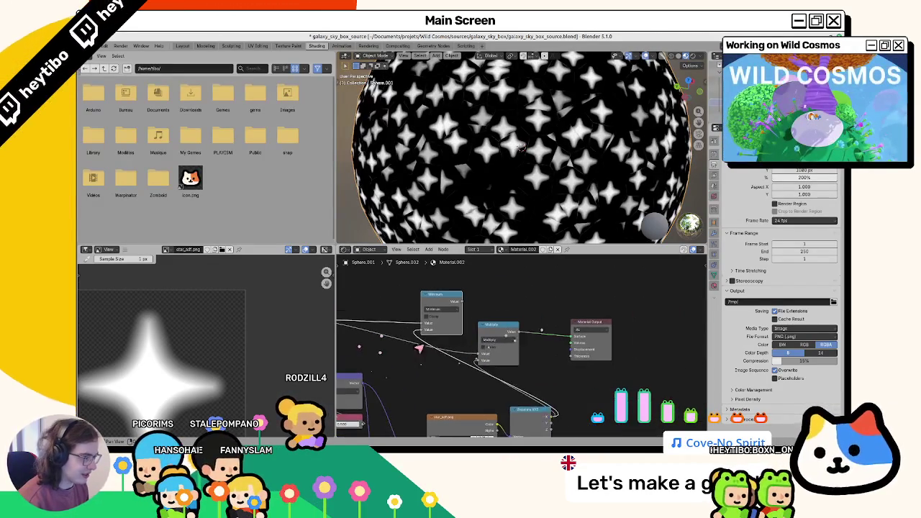
Add a Map Range node on the link into the Material Output
{"action": "key", "text": "F3"}
{"action": "type", "text": "step"}
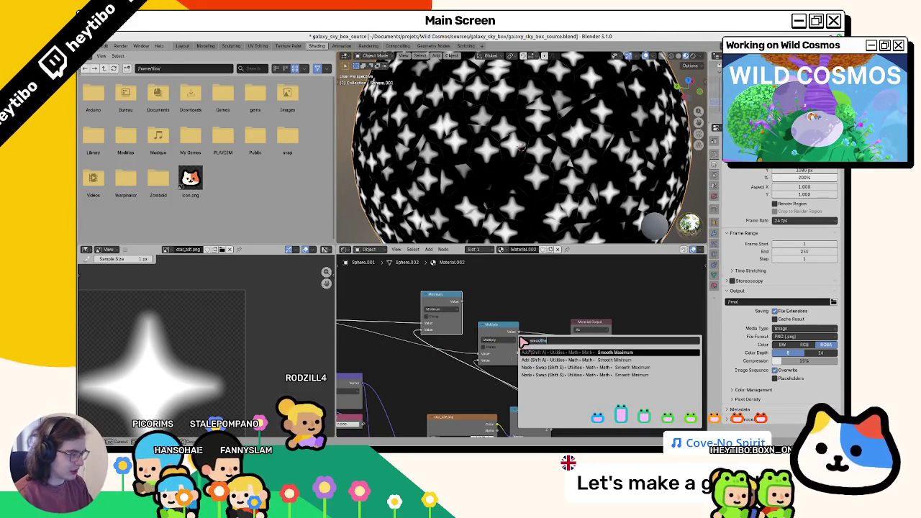
{"action": "type", "text": "steppe"}
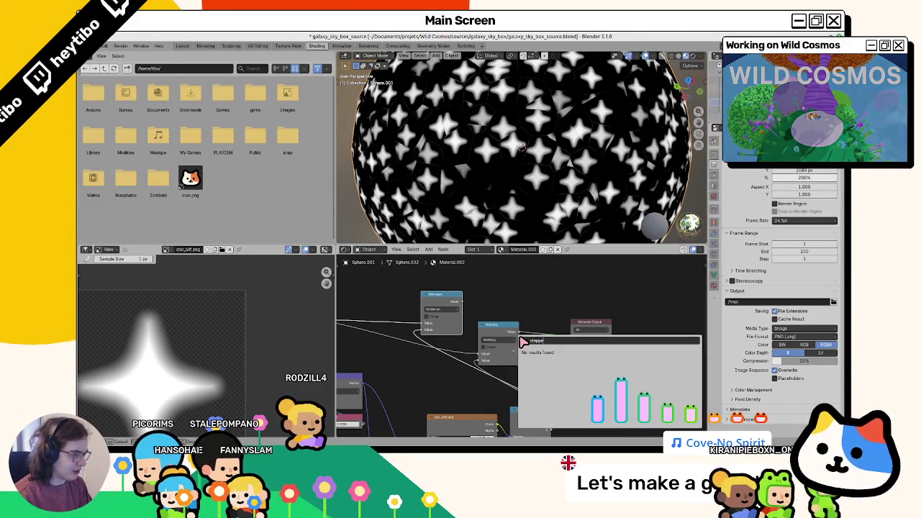
{"action": "key", "text": "Escape"}
{"action": "key", "text": "F3"}
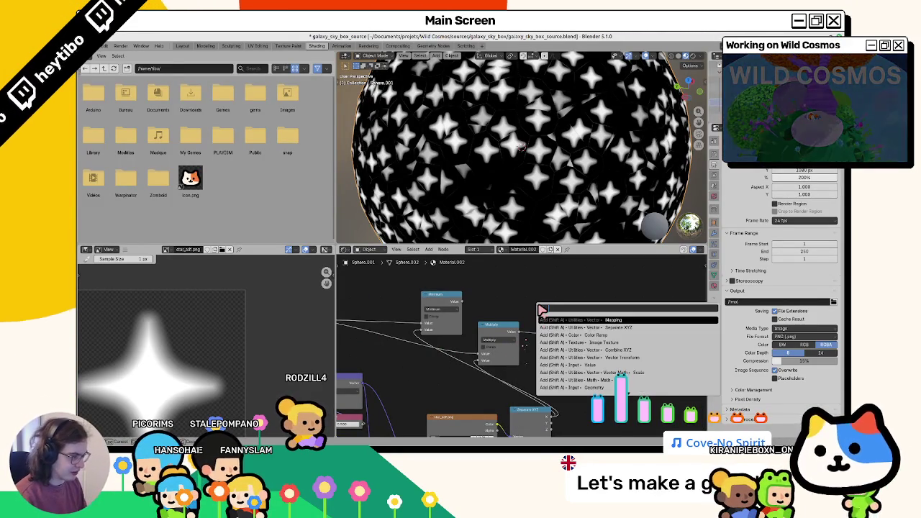
{"action": "type", "text": "range"}
{"action": "key", "text": "Return"}
{"action": "left_click", "coordinate": [567, 335]}
Set the Map Range node to Stepped Linear interpolation with 5 steps
{"action": "left_click", "coordinate": [561, 329]}
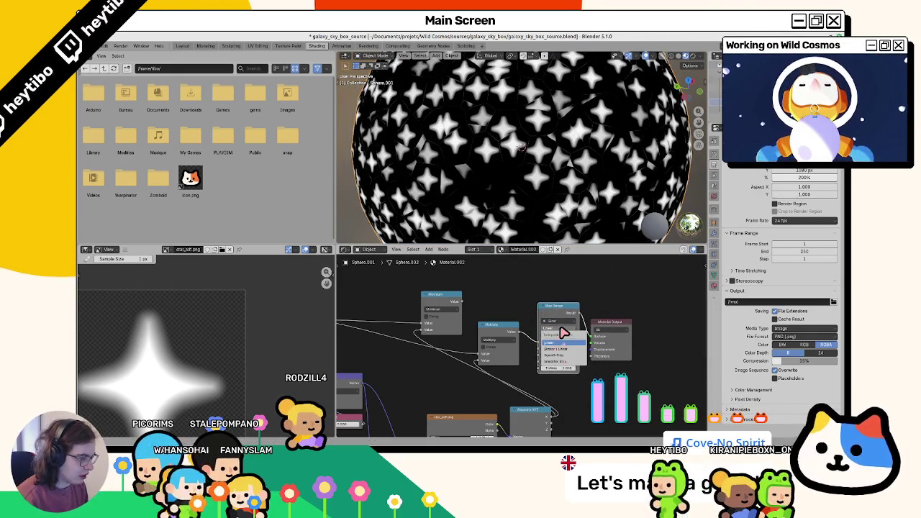
{"action": "left_click", "coordinate": [567, 350]}
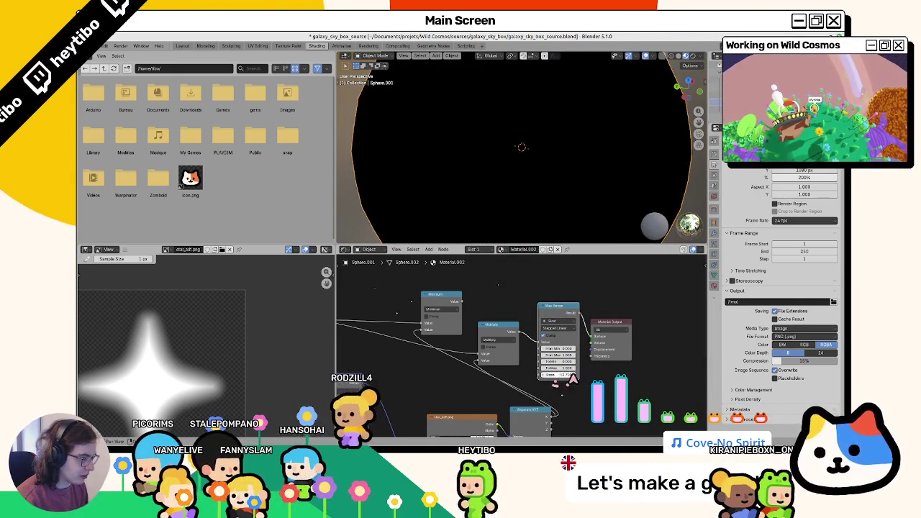
{"action": "left_click", "coordinate": [562, 375]}
{"action": "type", "text": "5"}
{"action": "key", "text": "Return"}
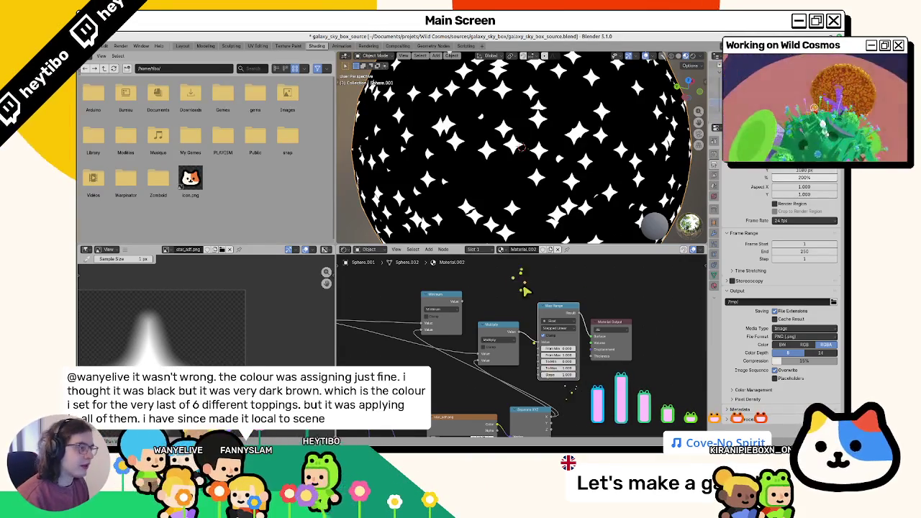
Fine-tune the Color Ramp stop until the sphere shows a dense scatter of tiny stars
{"action": "scroll", "coordinate": [468, 360], "scroll_direction": "left", "scroll_amount": 5, "text": "ctrl"}
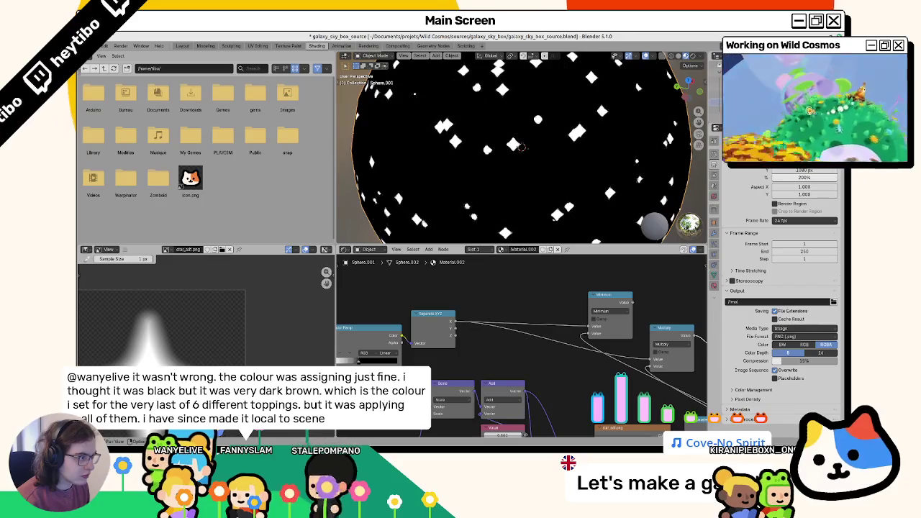
{"action": "mouse_move", "coordinate": [352, 387]}
{"action": "left_mouse_down"}
{"action": "mouse_move", "coordinate": [383, 391]}
{"action": "mouse_move", "coordinate": [362, 396]}
{"action": "left_mouse_up"}
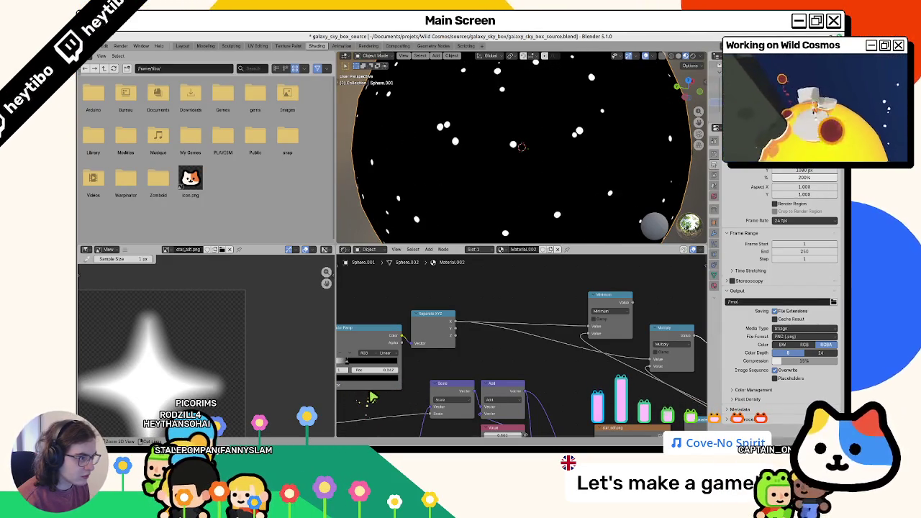
{"action": "left_click_drag", "start_coordinate": [407, 392], "coordinate": [405, 390]}
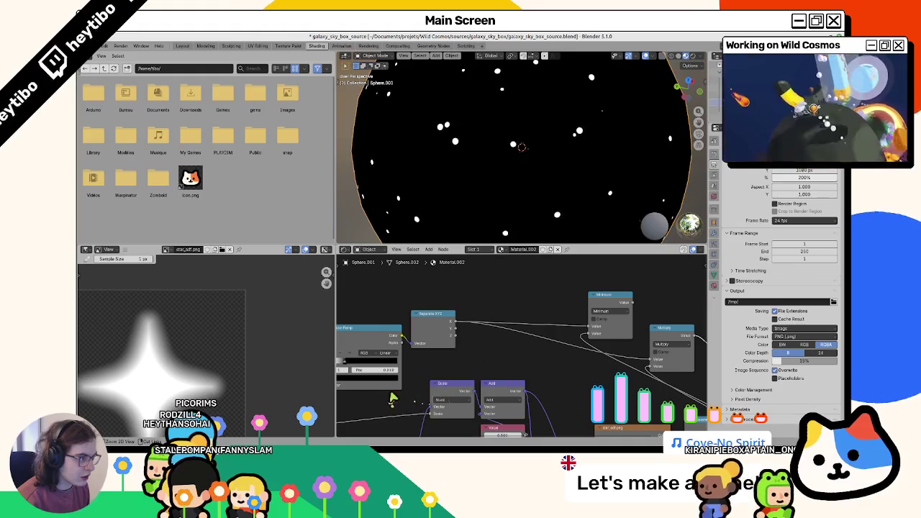
{"action": "mouse_move", "coordinate": [654, 392]}
{"action": "middle_mouse_down"}
{"action": "mouse_move", "coordinate": [511, 342]}
{"action": "mouse_move", "coordinate": [575, 265]}
{"action": "middle_mouse_up"}
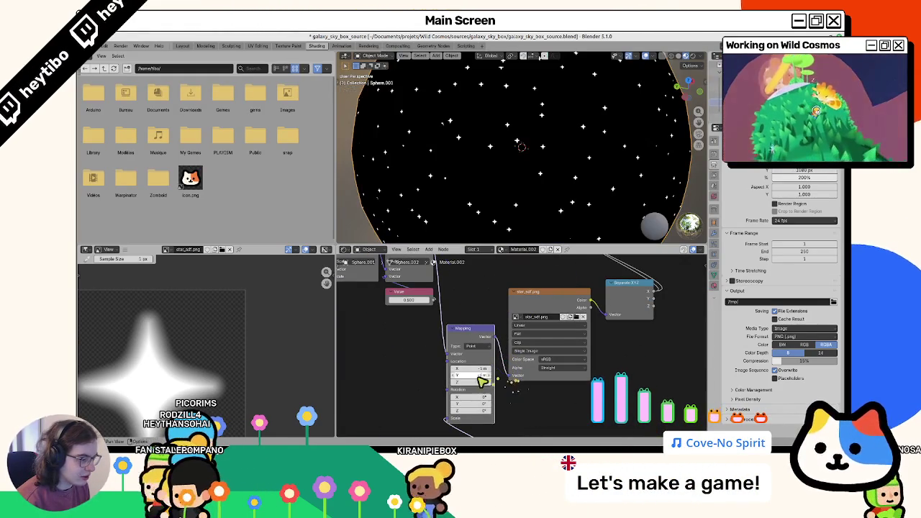
Try a new Mapping Location X offset, then undo it to restore the stars
{"action": "left_click", "coordinate": [469, 369]}
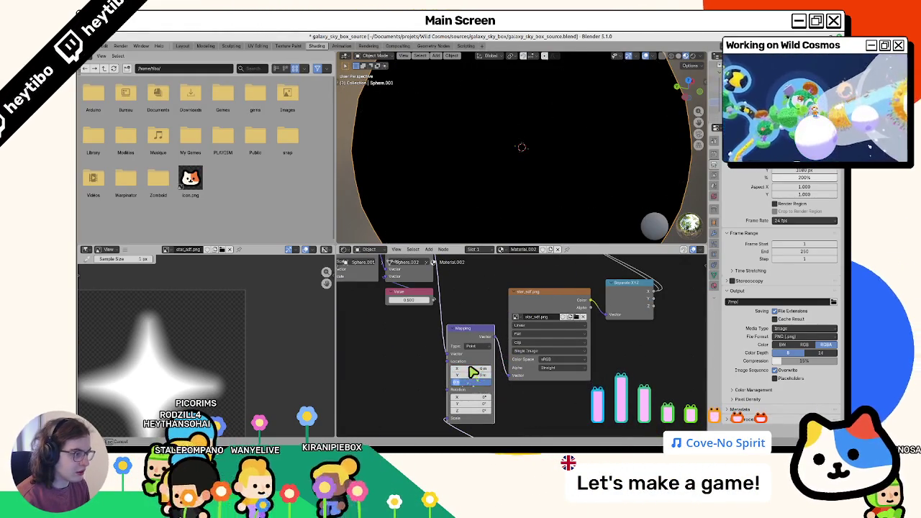
{"action": "key", "text": "Return"}
{"action": "key", "text": "ctrl+z"}
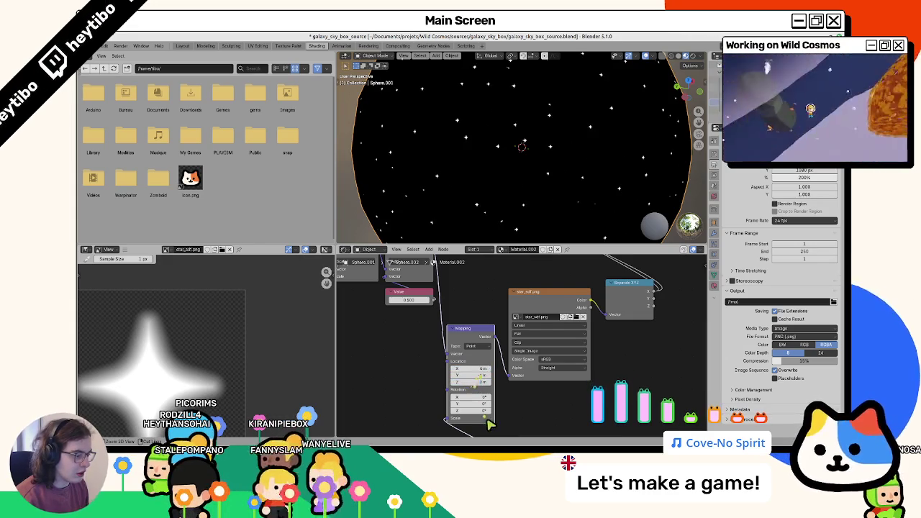
{"action": "key", "text": "ctrl+z"}
{"action": "key", "text": "ctrl+z"}
{"action": "key", "text": "ctrl+z"}
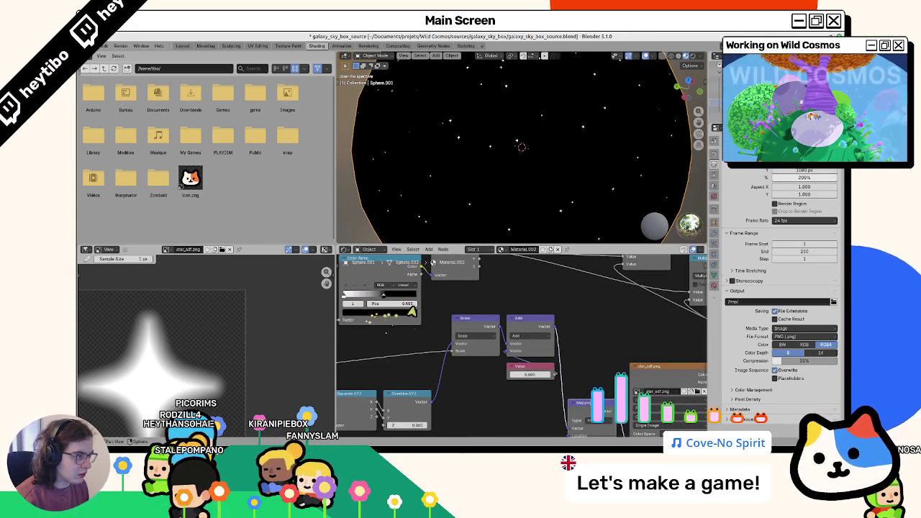
Move the Color Ramp stop left to test a lower star threshold
{"action": "middle_click_drag", "start_coordinate": [513, 302], "coordinate": [482, 347]}
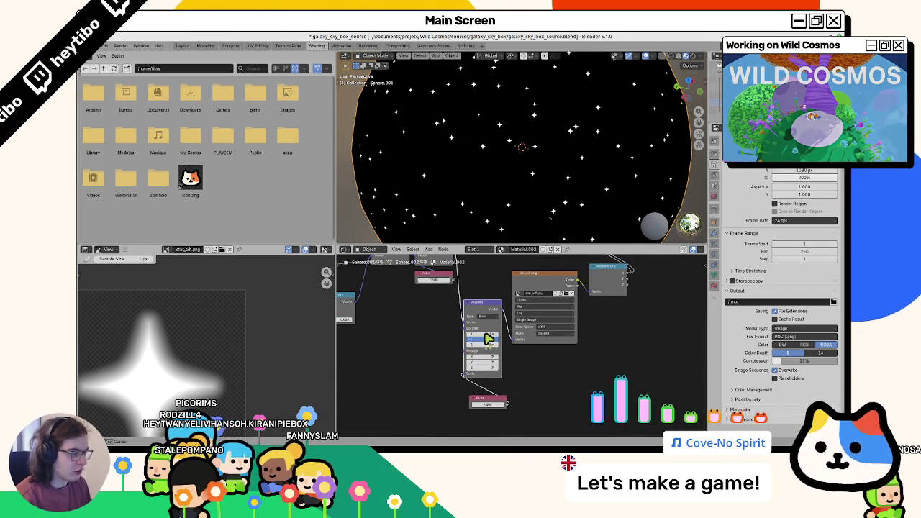
{"action": "middle_click_drag", "start_coordinate": [482, 338], "coordinate": [641, 439]}
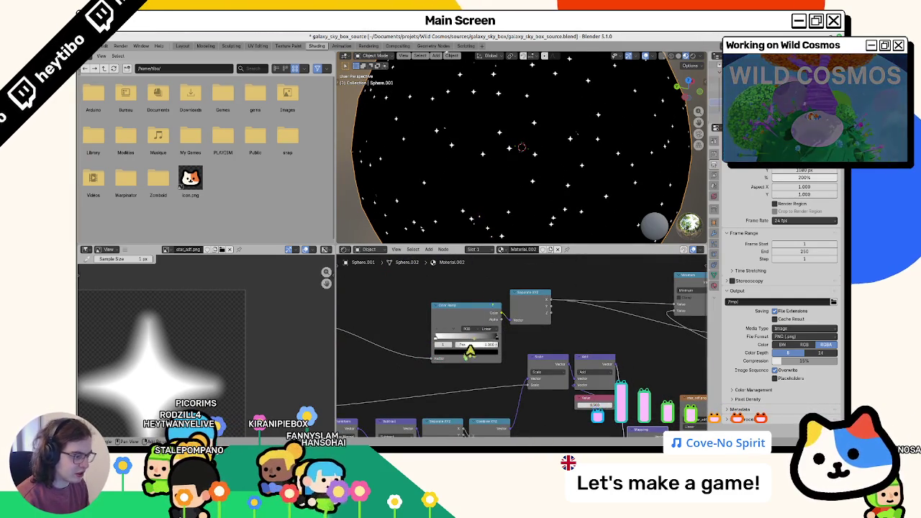
{"action": "middle_click_drag", "start_coordinate": [525, 341], "coordinate": [474, 388]}
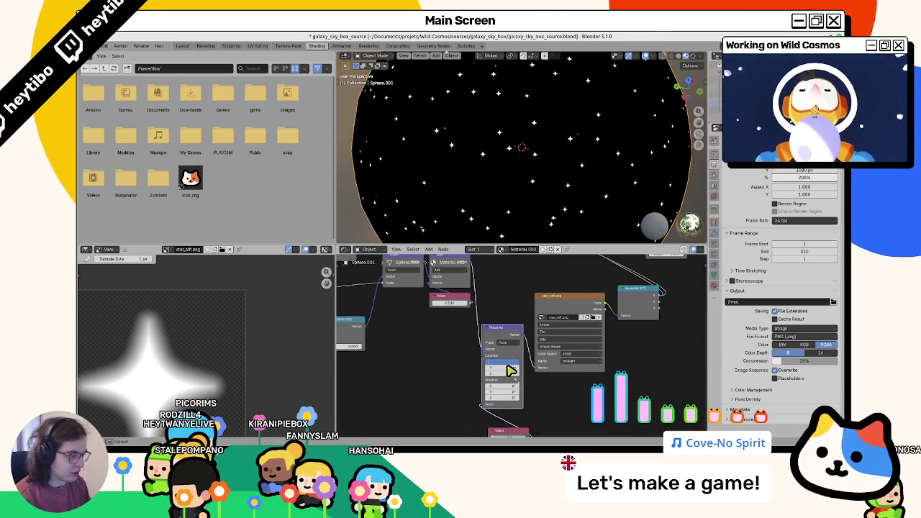
{"action": "scroll", "coordinate": [509, 370], "scroll_direction": "up", "scroll_amount": 2, "text": "ctrl"}
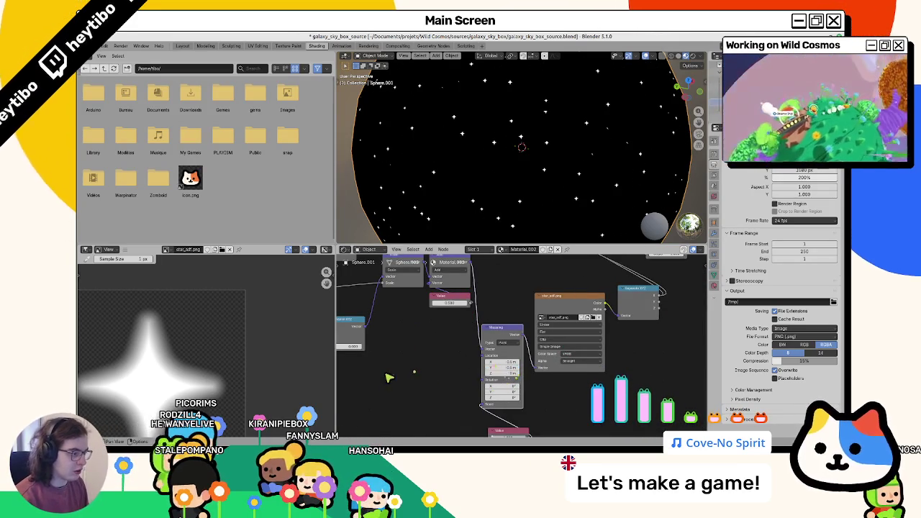
{"action": "middle_click_drag", "start_coordinate": [389, 378], "coordinate": [546, 453]}
{"action": "left_click_drag", "start_coordinate": [495, 308], "coordinate": [475, 311]}
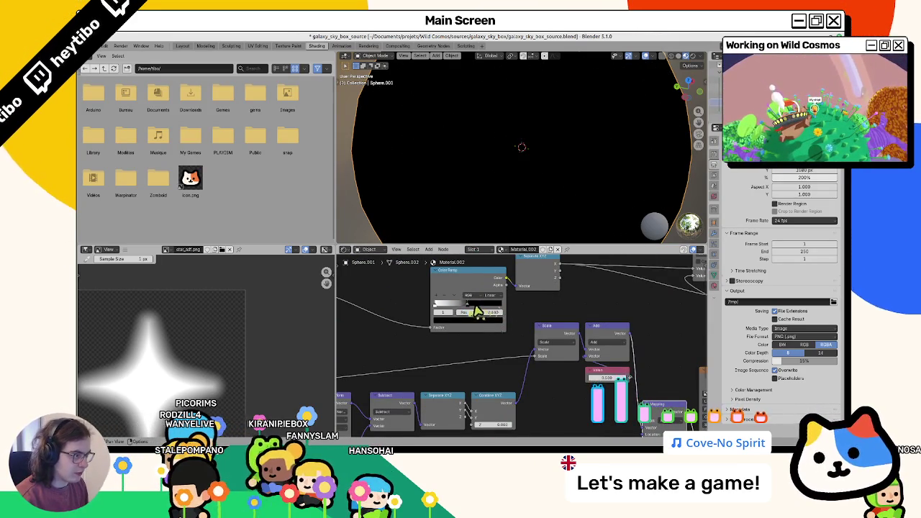
Re-edit the Mapping X offset and adjust the ramp so many more bright stars show
{"action": "middle_click_drag", "start_coordinate": [596, 419], "coordinate": [491, 323]}
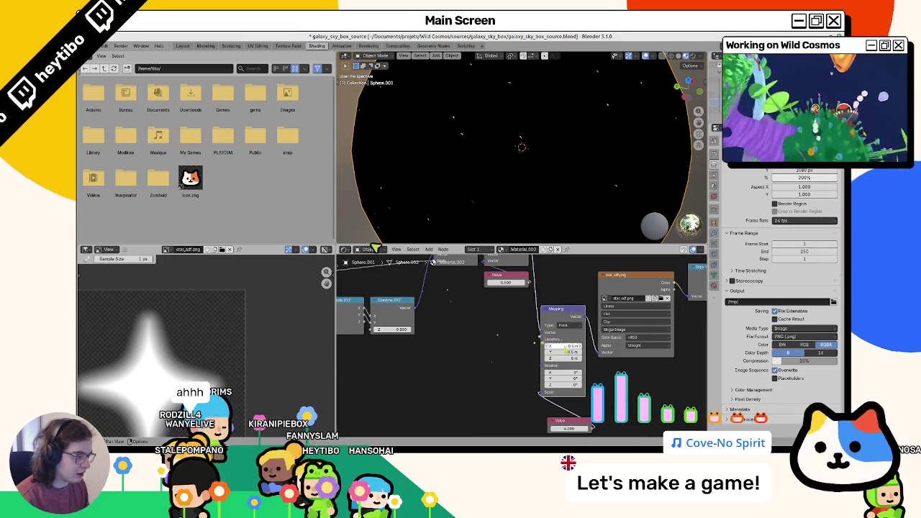
{"action": "left_click", "coordinate": [566, 348]}
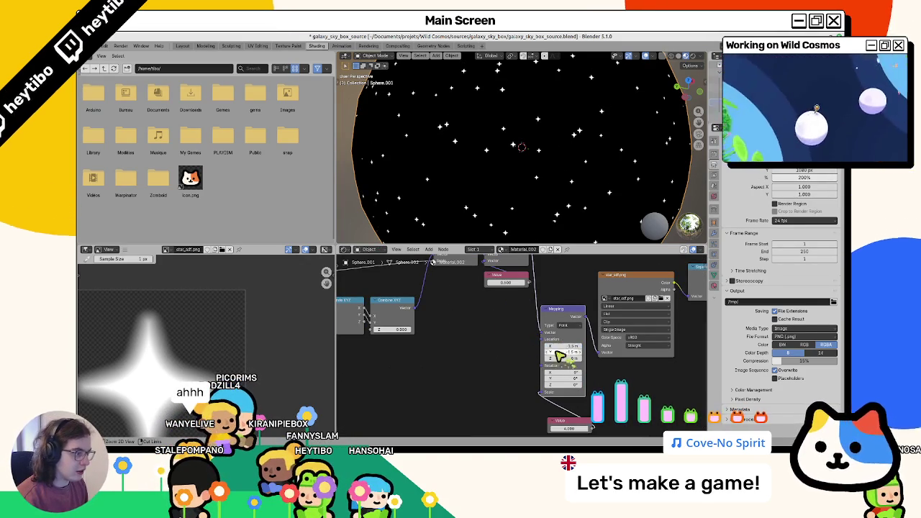
{"action": "middle_click_drag", "start_coordinate": [568, 358], "coordinate": [688, 422]}
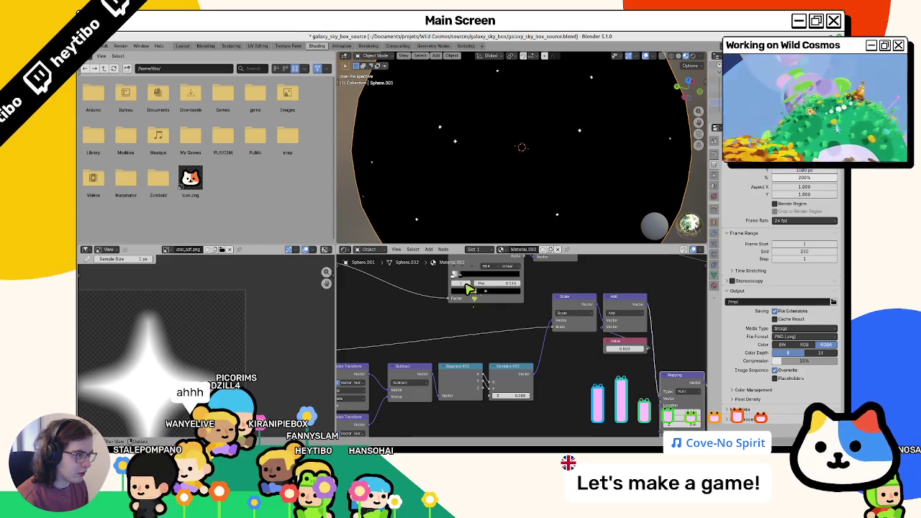
{"action": "left_click_drag", "start_coordinate": [468, 288], "coordinate": [530, 292]}
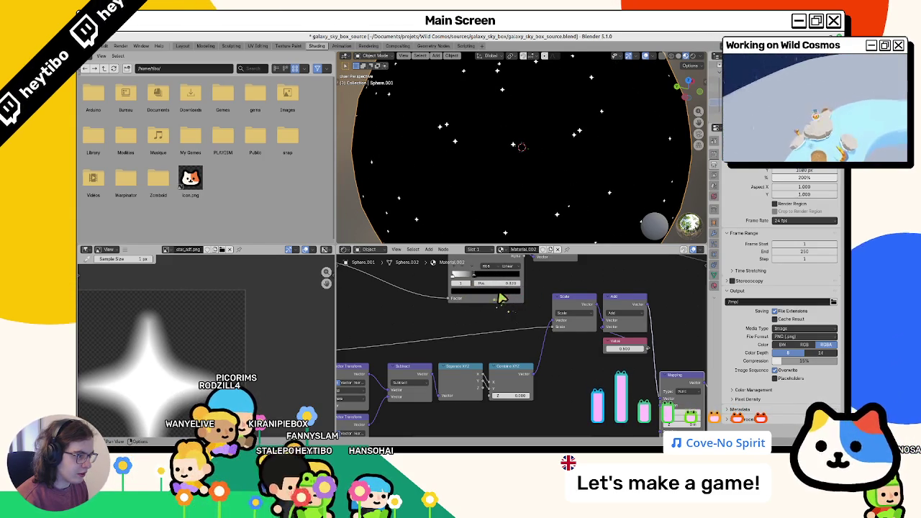
{"action": "middle_click_drag", "start_coordinate": [619, 358], "coordinate": [587, 340]}
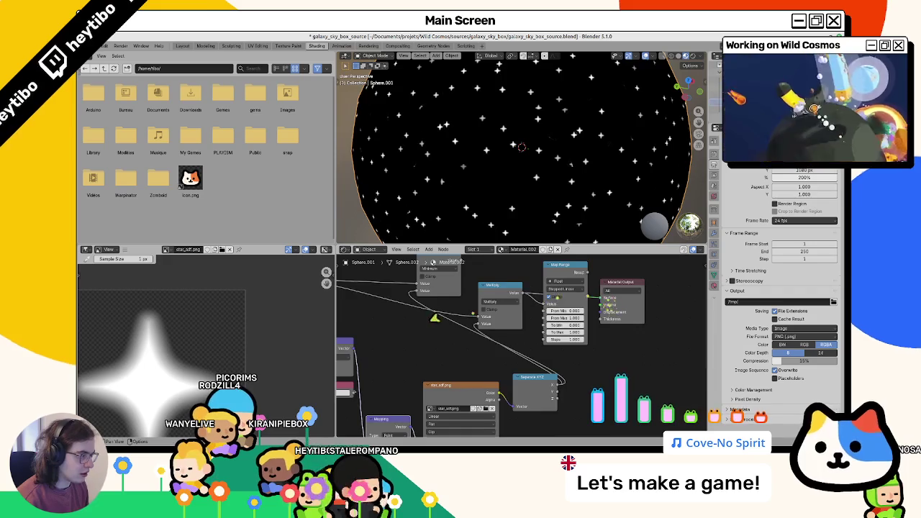
Set the Color Ramp stop position to 0.171
{"action": "middle_click_drag", "start_coordinate": [469, 311], "coordinate": [294, 326]}
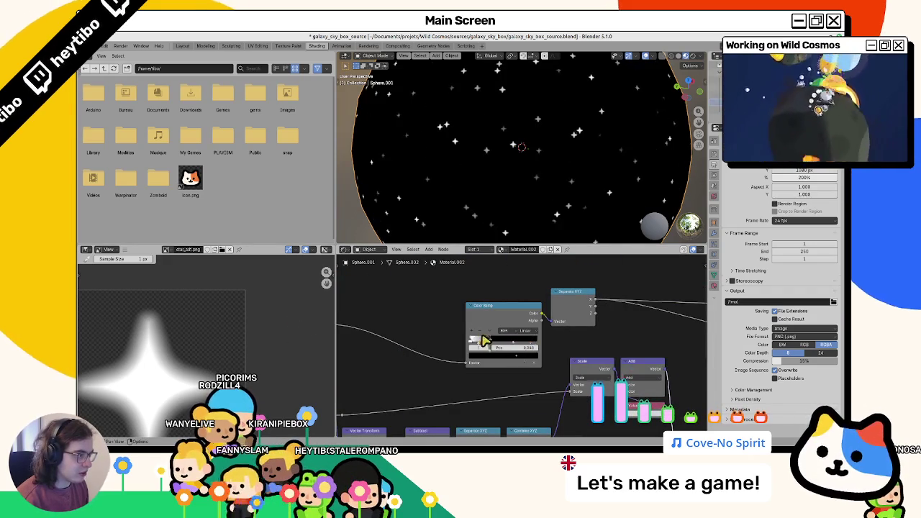
{"action": "left_click_drag", "start_coordinate": [483, 340], "coordinate": [475, 347]}
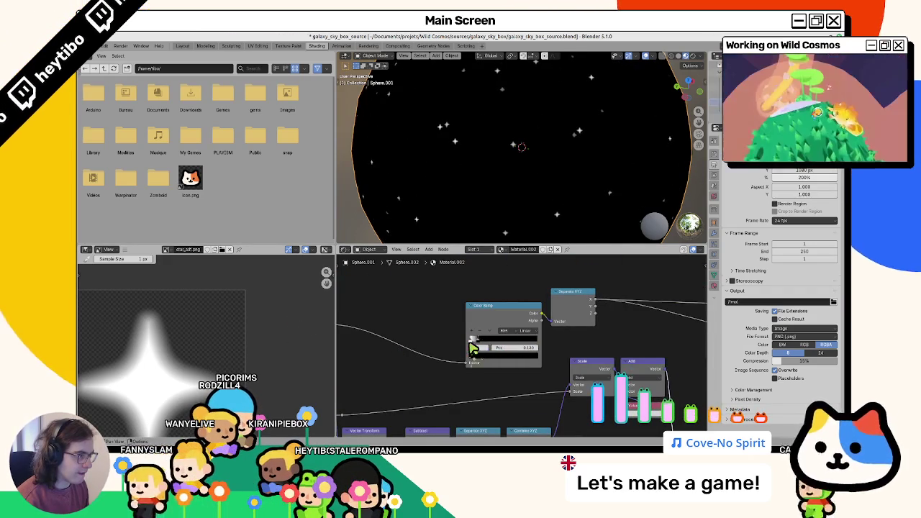
{"action": "left_click_drag", "start_coordinate": [472, 346], "coordinate": [480, 347]}
{"action": "scroll", "coordinate": [595, 131], "scroll_direction": "down", "scroll_amount": 5}
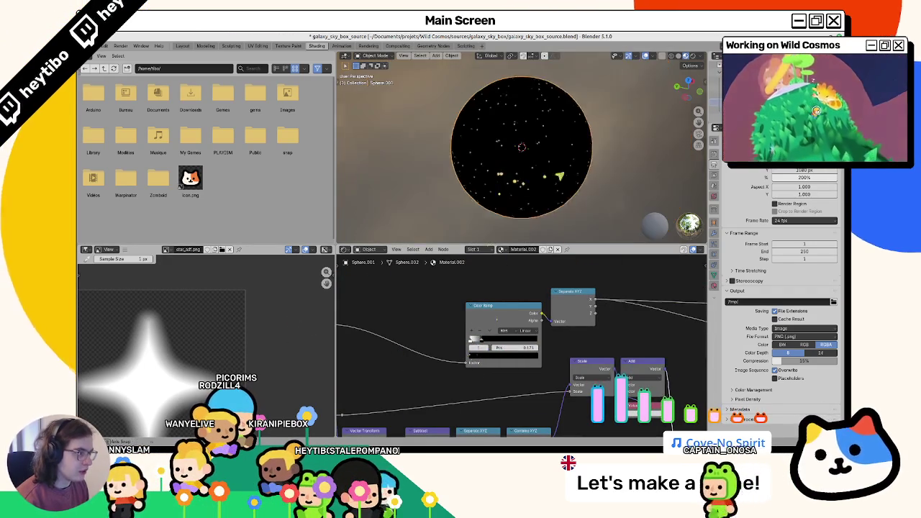
{"action": "scroll", "coordinate": [595, 131], "scroll_direction": "up", "scroll_amount": 8}
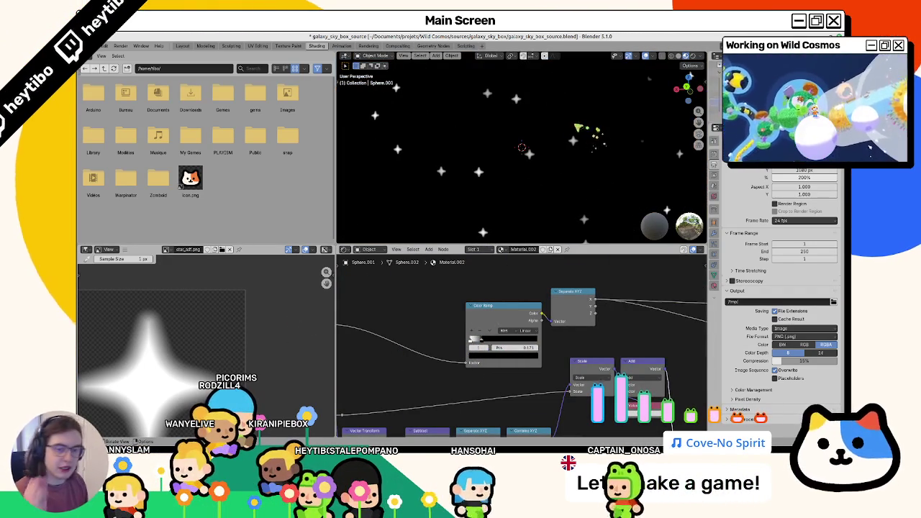
Delete the star sphere and bring up the Add menu for a new mesh
{"action": "middle_click_drag", "start_coordinate": [584, 128], "coordinate": [560, 182]}
{"action": "scroll", "coordinate": [560, 182], "scroll_direction": "down", "scroll_amount": 5}
{"action": "scroll", "coordinate": [560, 182], "scroll_direction": "down", "scroll_amount": 3}
{"action": "scroll", "coordinate": [565, 179], "scroll_direction": "up", "scroll_amount": 3}
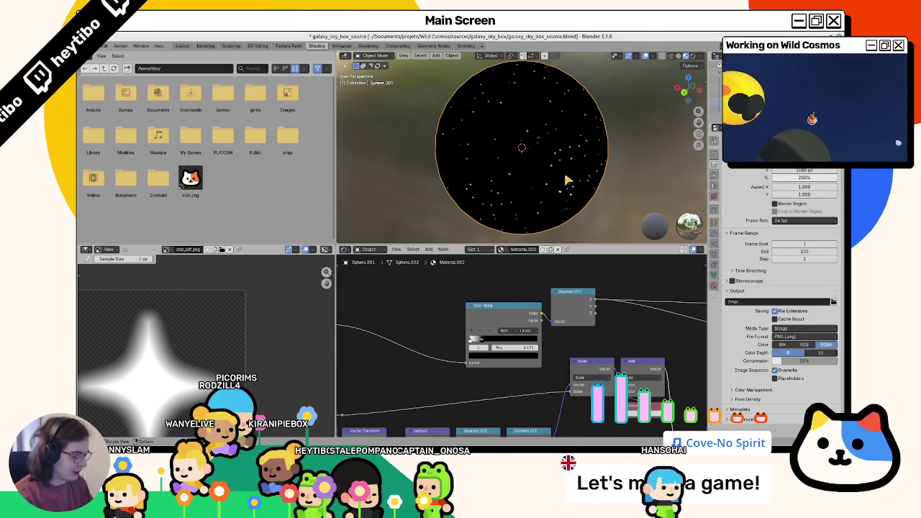
{"action": "key", "text": "Delete"}
{"action": "key", "text": "shift+a"}
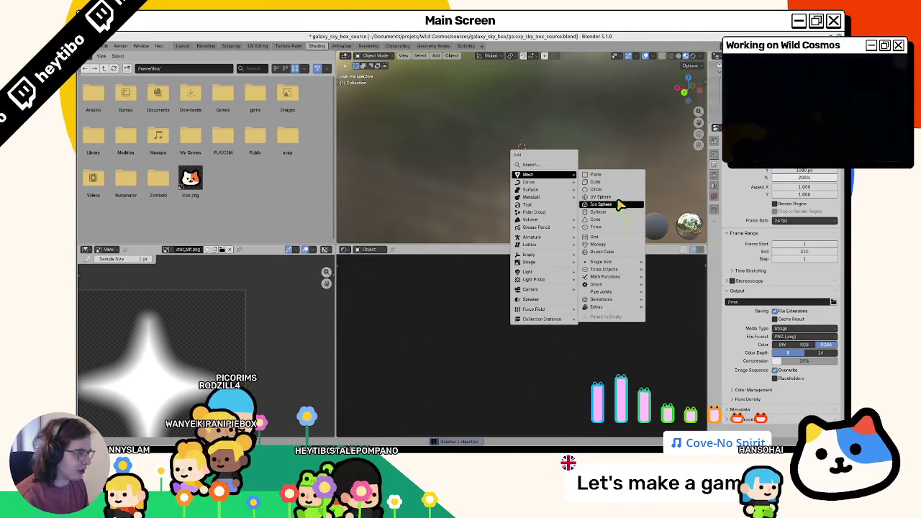
Add a smooth-shaded UV sphere with 64 segments and 32 rings
{"action": "left_click", "coordinate": [601, 197]}
{"action": "left_click", "coordinate": [362, 237]}
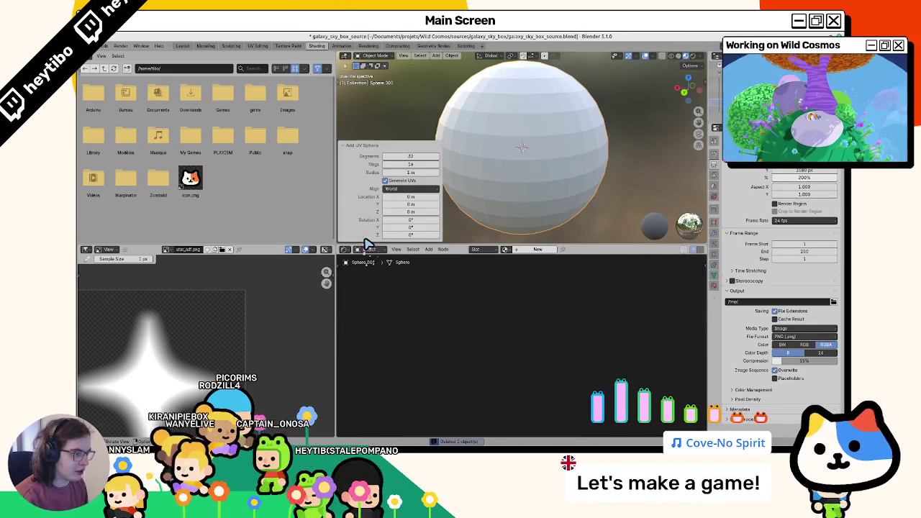
{"action": "left_click", "coordinate": [418, 157]}
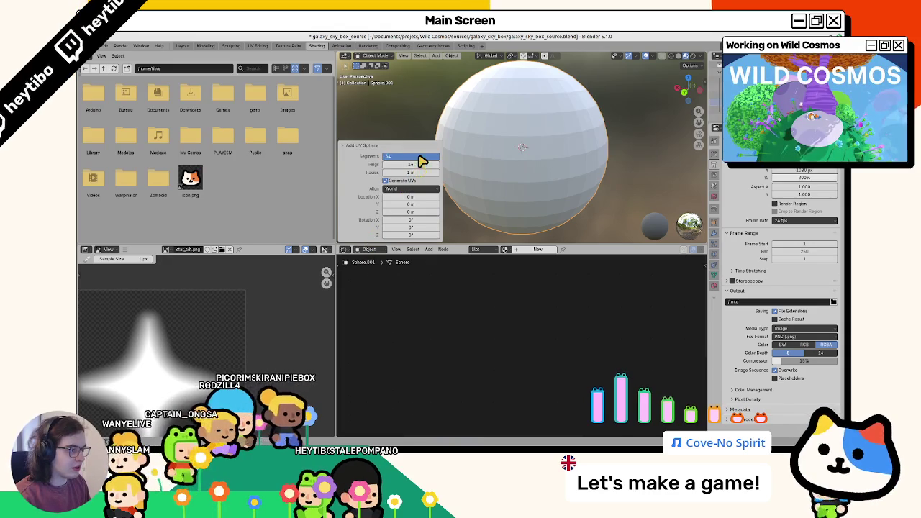
{"action": "key", "text": "Tab"}
{"action": "type", "text": "32"}
{"action": "key", "text": "Tab"}
{"action": "right_click", "coordinate": [531, 121]}
{"action": "left_click", "coordinate": [531, 121]}
Assign Material.002 to the sphere as a single-user copy renamed Stars
{"action": "left_click", "coordinate": [506, 249]}
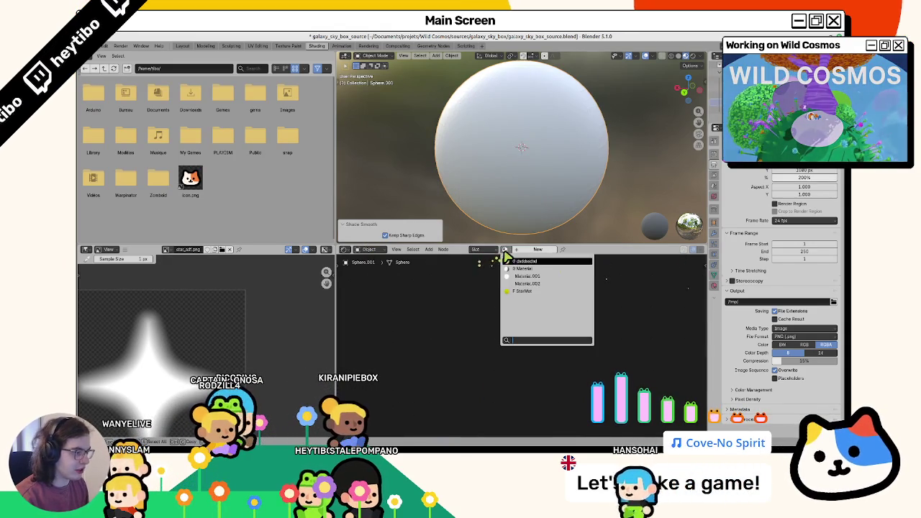
{"action": "left_click", "coordinate": [518, 272]}
{"action": "left_click", "coordinate": [538, 249]}
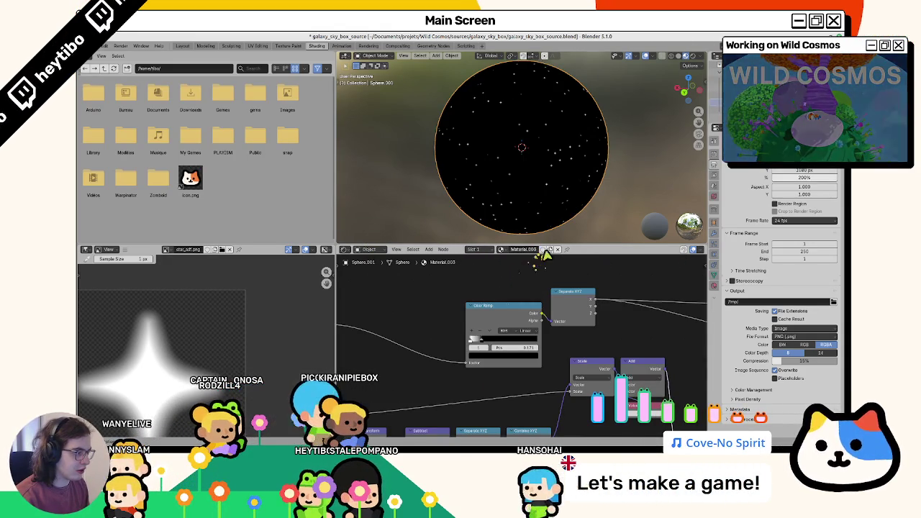
{"action": "double_click", "coordinate": [523, 249]}
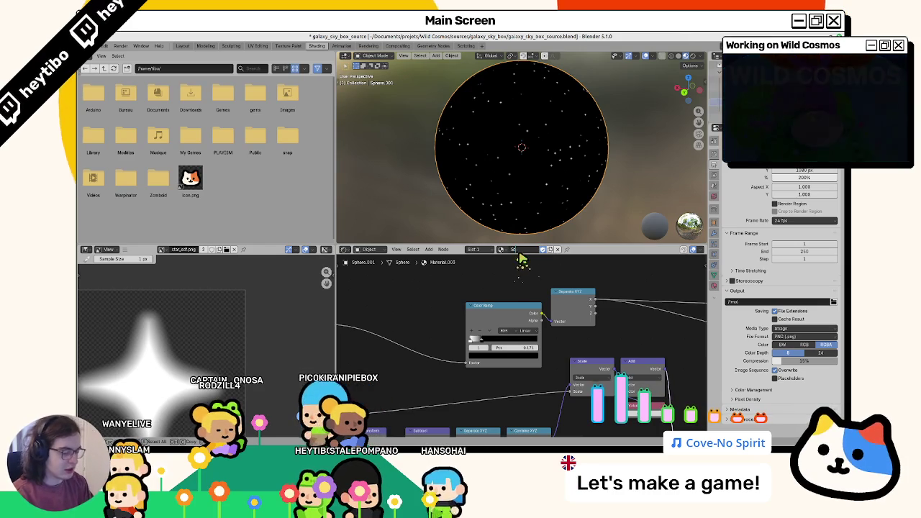
{"action": "type", "text": "Stars"}
{"action": "key", "text": "Return"}
{"action": "scroll", "coordinate": [509, 207], "scroll_direction": "up", "scroll_amount": 5}
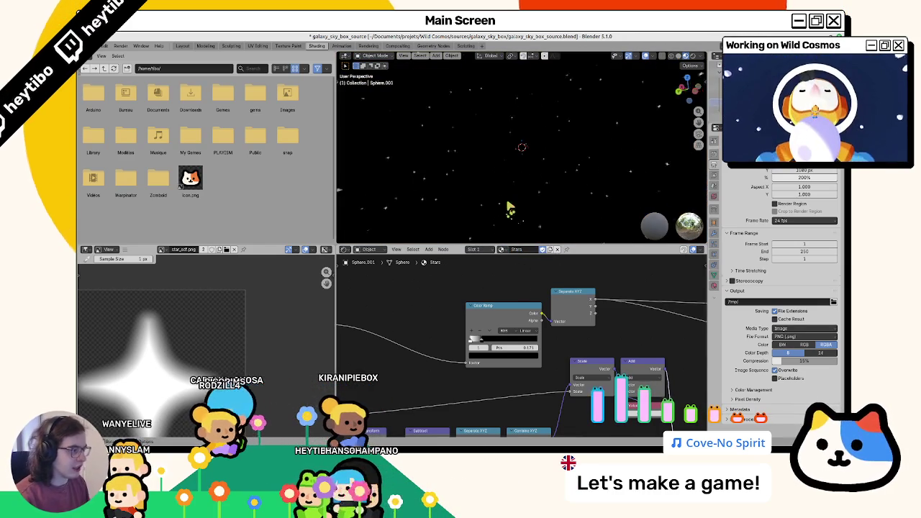
View through the panoramic camera, nudge the ramp stop, and grab the Map Range node
{"action": "key", "text": "KP_0"}
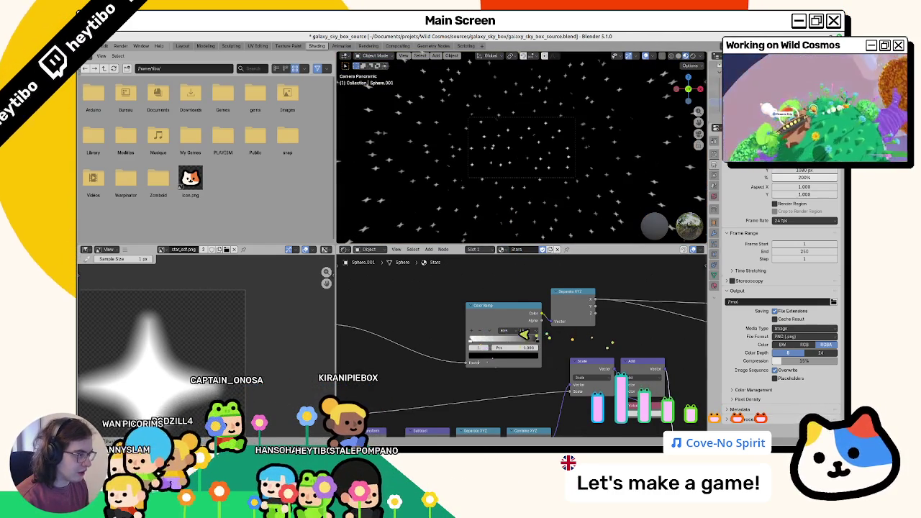
{"action": "left_click_drag", "start_coordinate": [482, 343], "coordinate": [492, 344]}
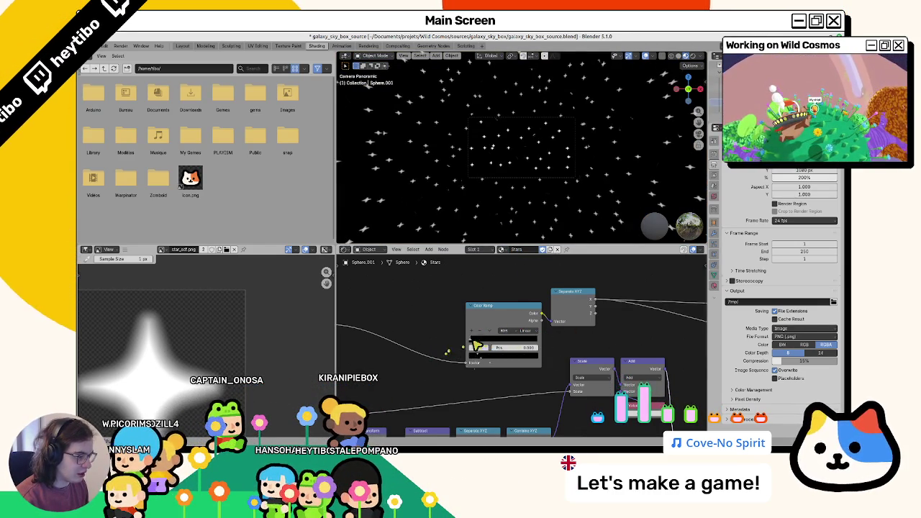
{"action": "scroll", "coordinate": [475, 331], "scroll_direction": "down", "scroll_amount": 3}
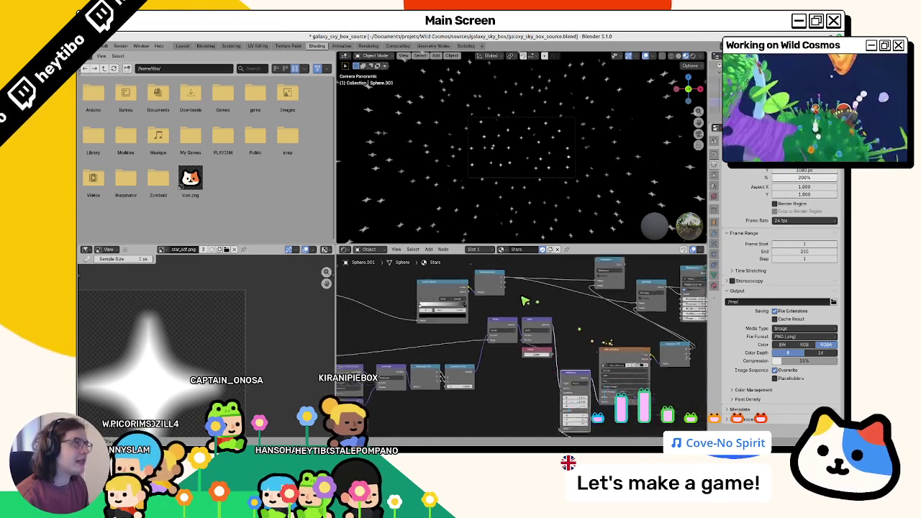
{"action": "mouse_move", "coordinate": [638, 334]}
{"action": "middle_mouse_down"}
{"action": "mouse_move", "coordinate": [531, 340]}
{"action": "mouse_move", "coordinate": [559, 319]}
{"action": "mouse_move", "coordinate": [547, 360]}
{"action": "middle_mouse_up"}
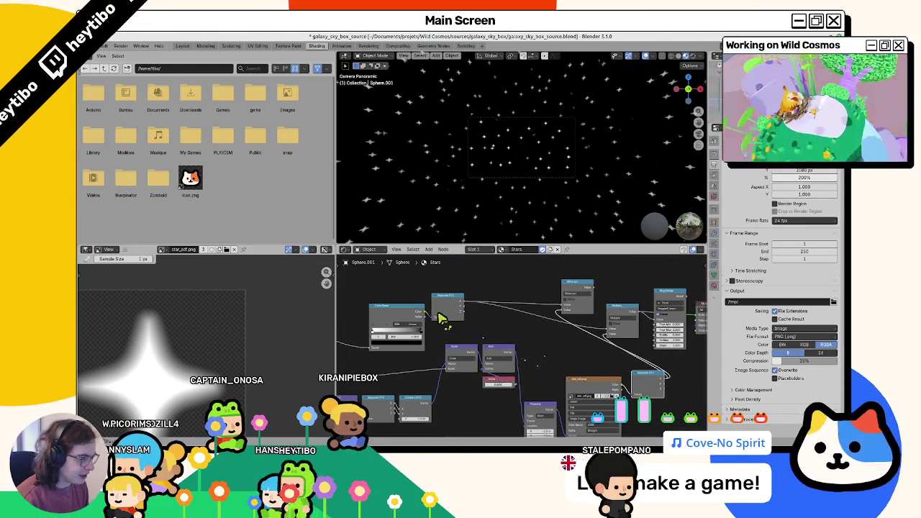
{"action": "scroll", "coordinate": [508, 317], "scroll_direction": "up", "scroll_amount": 1}
{"action": "middle_click_drag", "start_coordinate": [509, 317], "coordinate": [425, 336]}
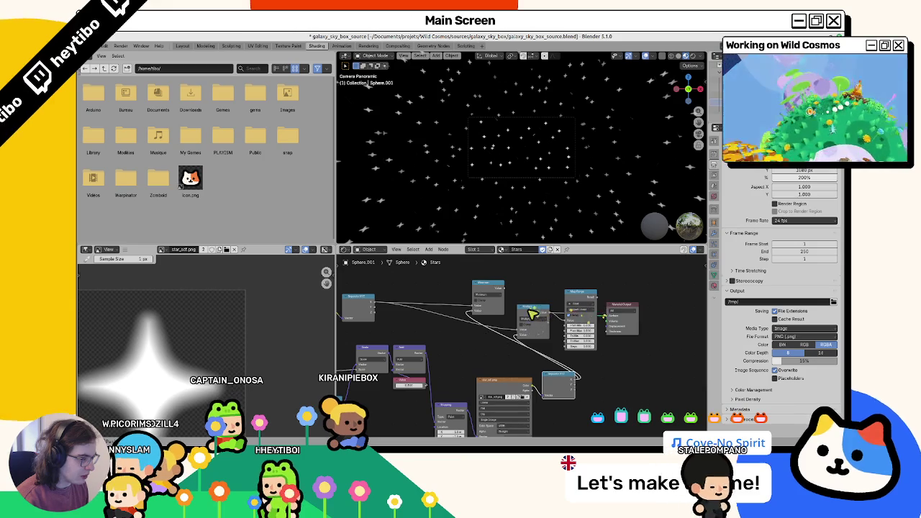
{"action": "left_click_drag", "start_coordinate": [589, 298], "coordinate": [578, 301]}
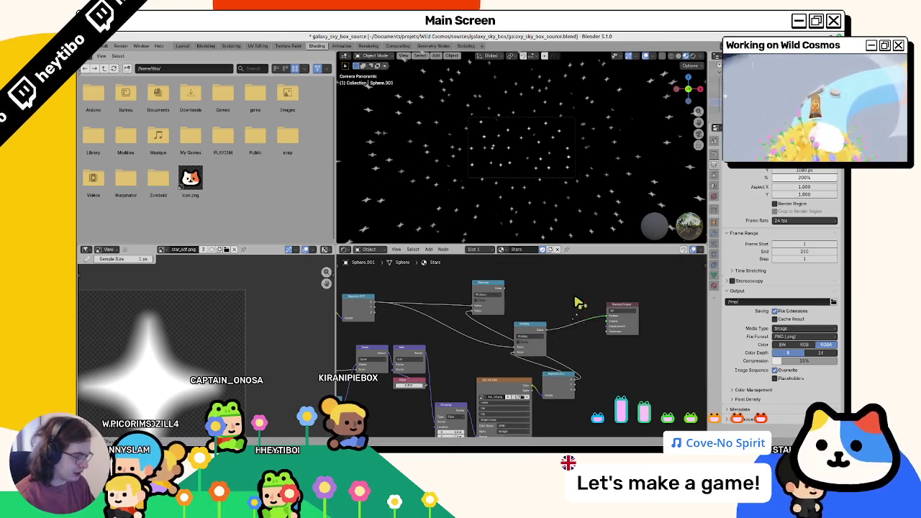
Delete the Map Range node and insert a Math node before the Material Output
{"action": "key", "text": "x"}
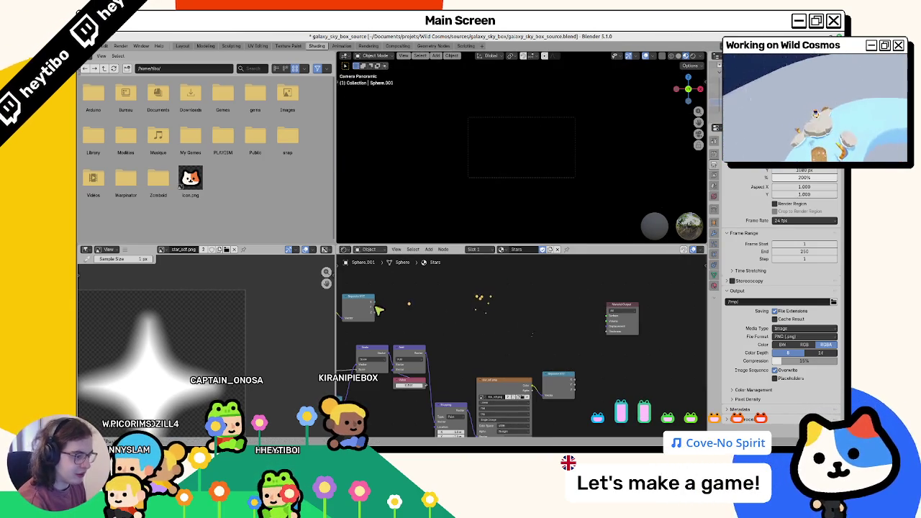
{"action": "left_click_drag", "start_coordinate": [487, 314], "coordinate": [496, 312]}
{"action": "left_click", "coordinate": [525, 325]}
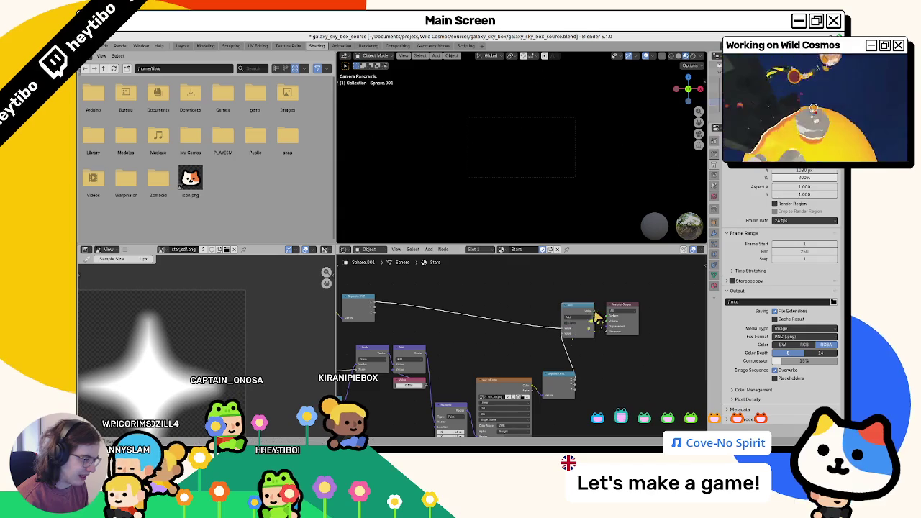
{"action": "left_click", "coordinate": [611, 322]}
{"action": "key", "text": "Home"}
{"action": "middle_click_drag", "start_coordinate": [551, 324], "coordinate": [662, 312]}
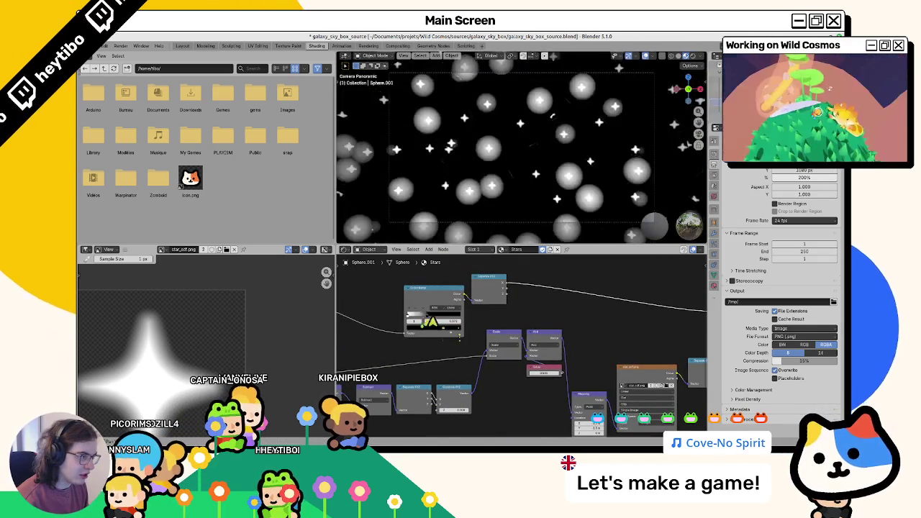
{"action": "middle_click_drag", "start_coordinate": [602, 416], "coordinate": [472, 355]}
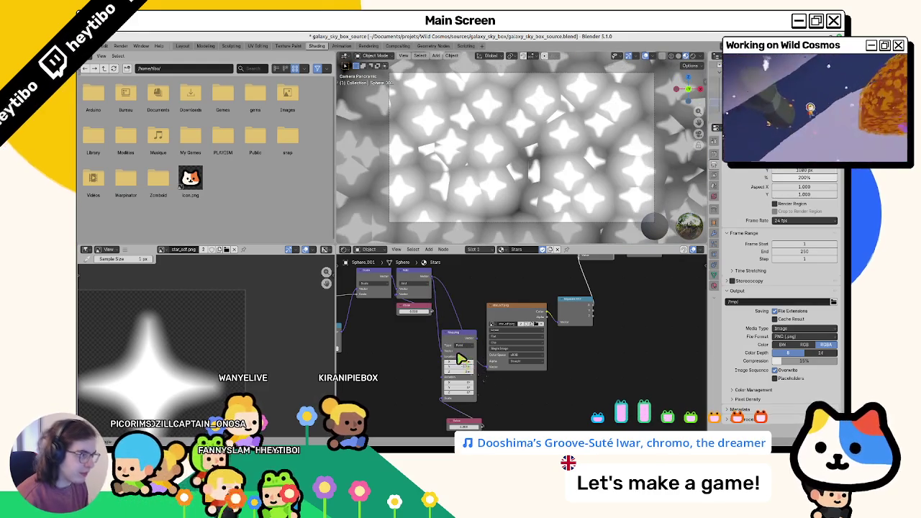
{"action": "middle_click_drag", "start_coordinate": [586, 349], "coordinate": [559, 435]}
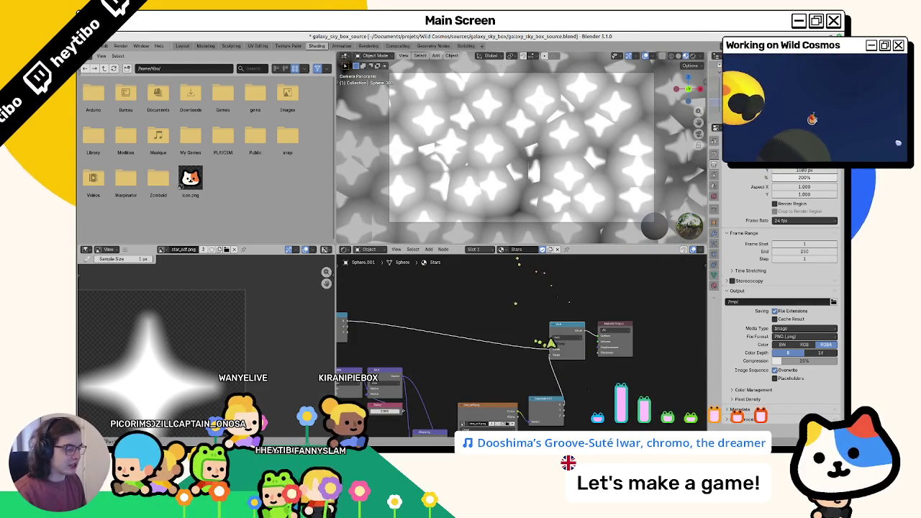
Try Maximum and other Math operations, undoing back to Add feeding the output
{"action": "left_click", "coordinate": [568, 338]}
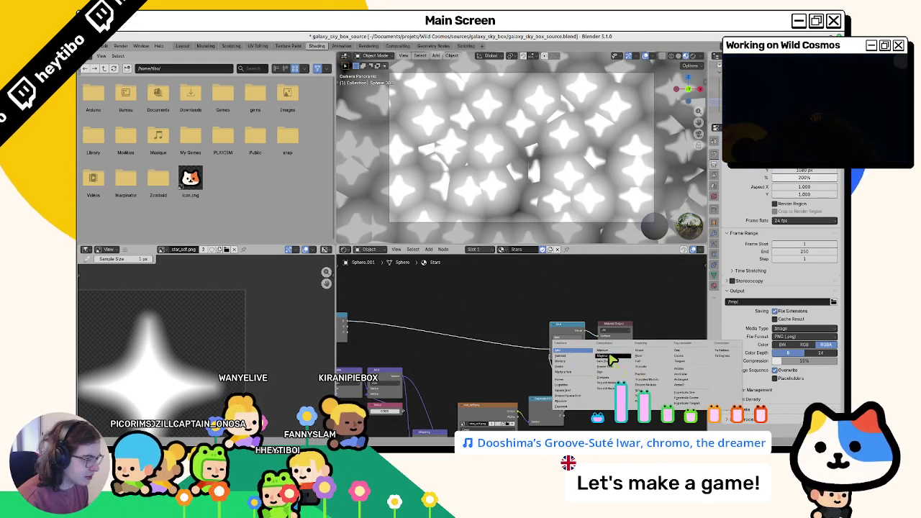
{"action": "left_click", "coordinate": [610, 357]}
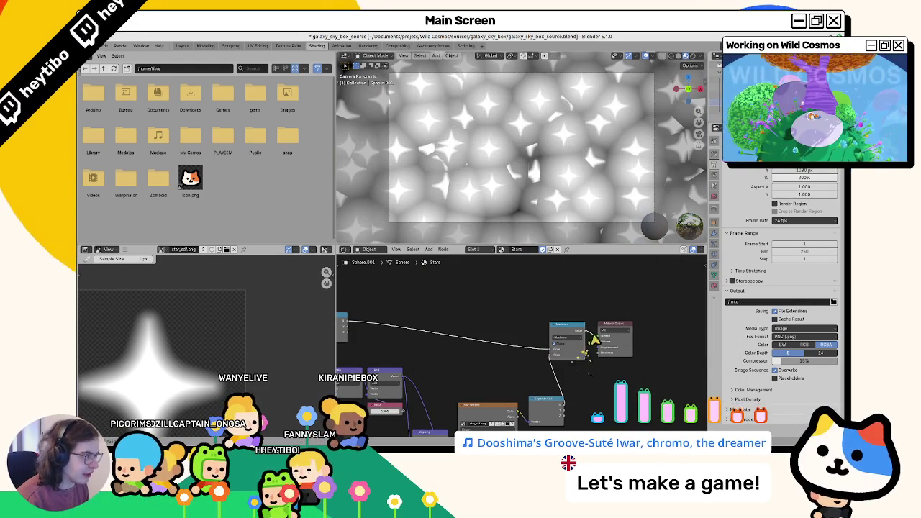
{"action": "left_click", "coordinate": [586, 338]}
{"action": "left_click", "coordinate": [610, 355]}
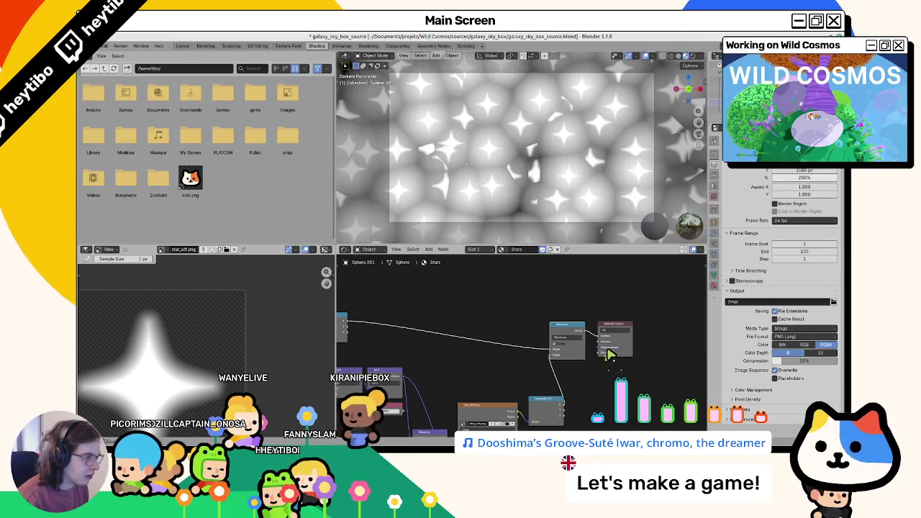
{"action": "key", "text": "ctrl+z"}
{"action": "key", "text": "ctrl+shift+z"}
{"action": "left_click", "coordinate": [617, 338]}
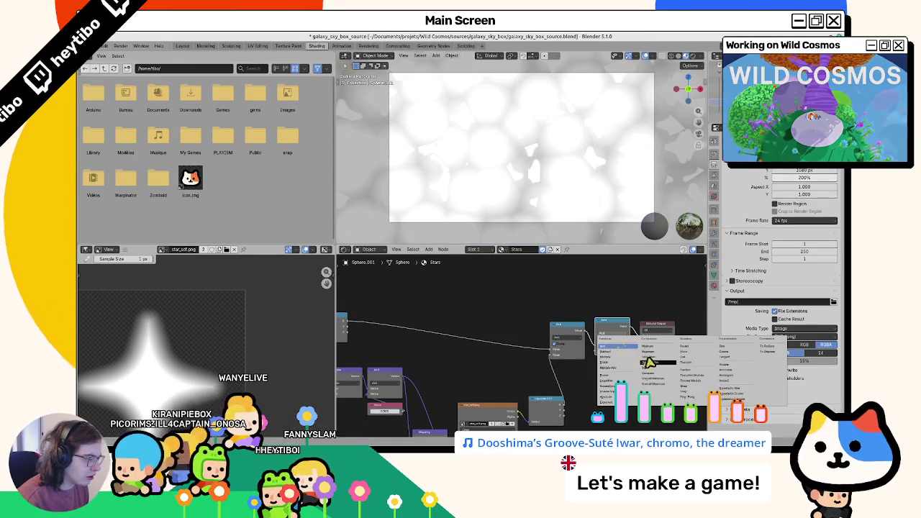
{"action": "left_click", "coordinate": [651, 352]}
{"action": "left_click", "coordinate": [619, 336]}
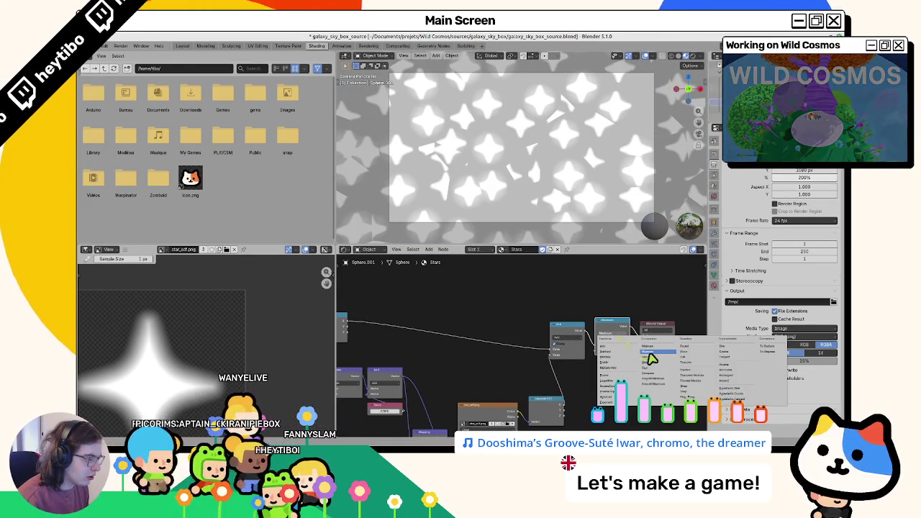
{"action": "left_click", "coordinate": [652, 351]}
{"action": "key", "text": "ctrl+z"}
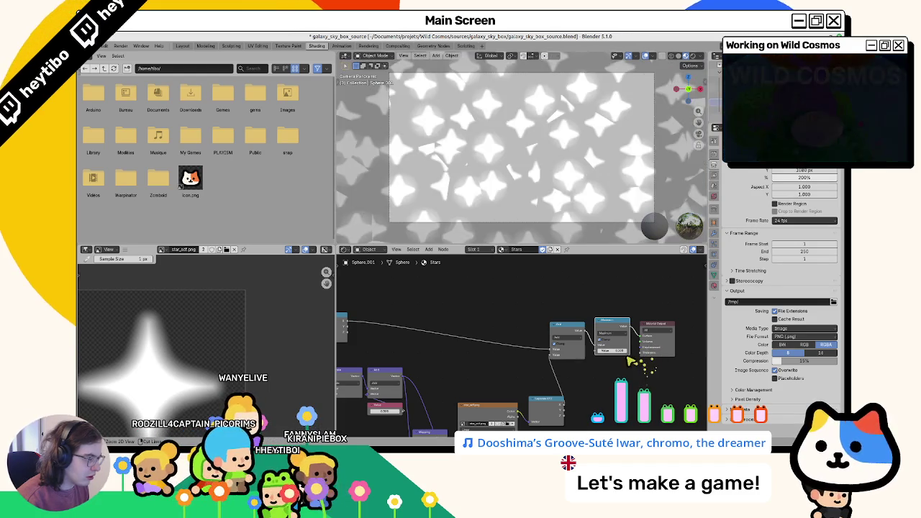
{"action": "key", "text": "ctrl+z"}
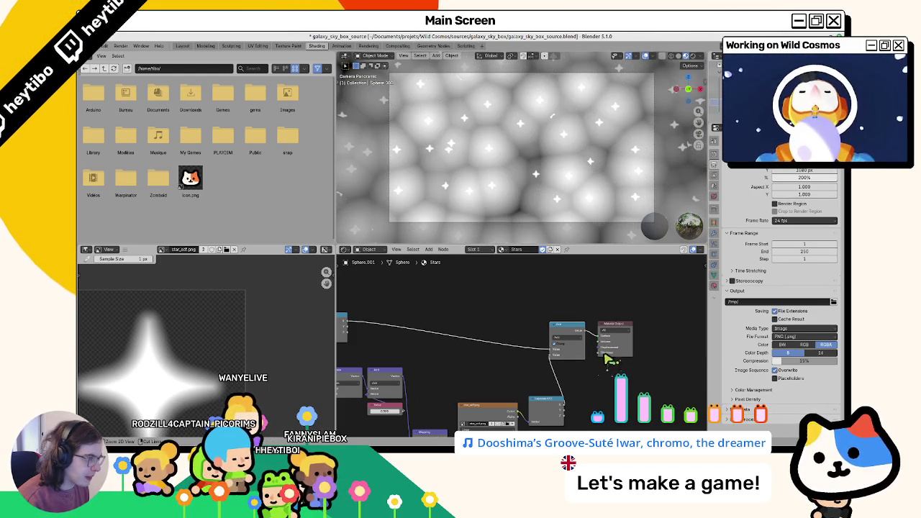
Set the Math node operation to Maximum
{"action": "left_click", "coordinate": [576, 346]}
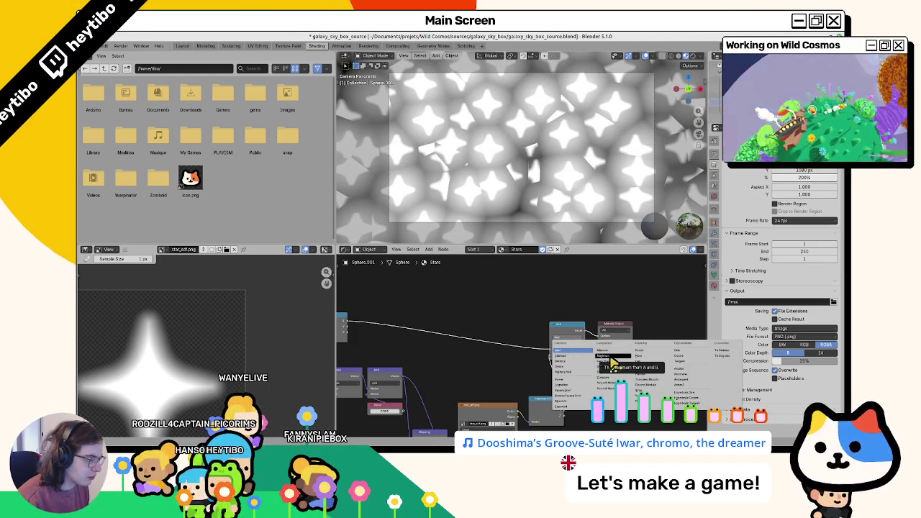
{"action": "left_click", "coordinate": [606, 356]}
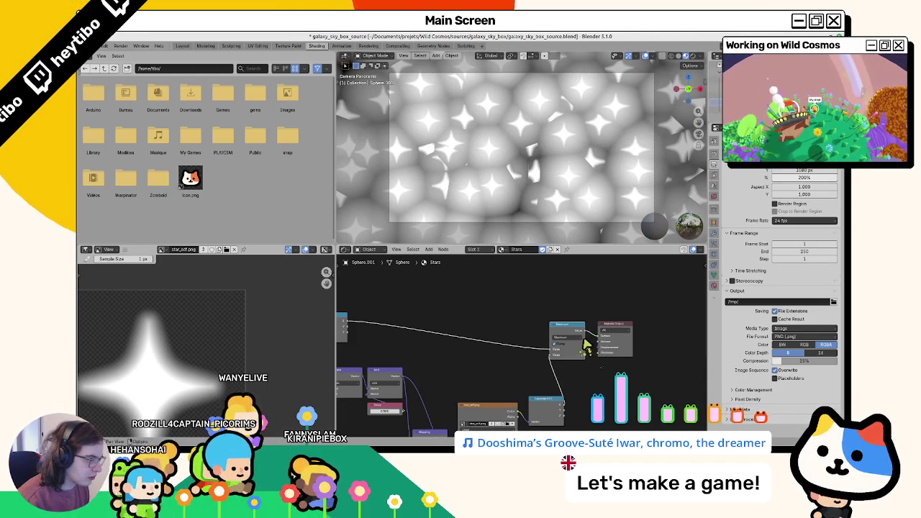
{"action": "left_click", "coordinate": [584, 344]}
{"action": "left_click", "coordinate": [607, 357]}
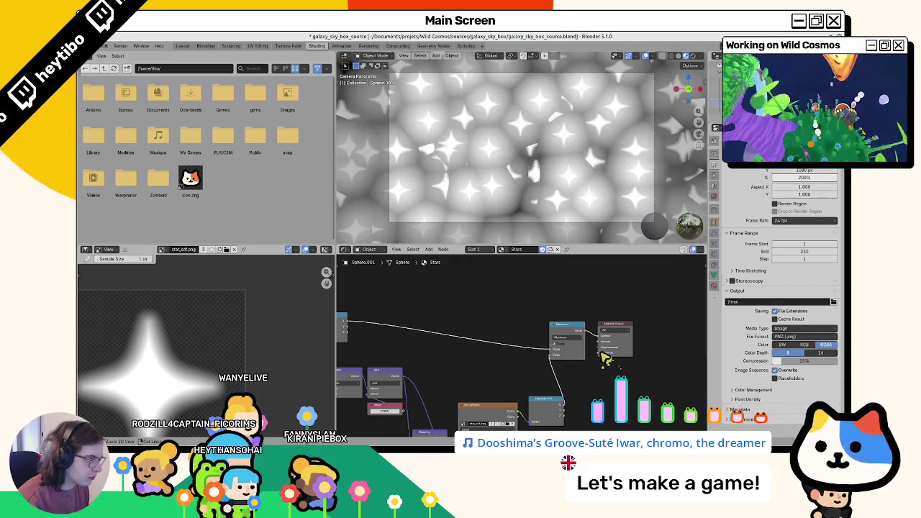
Test a Color Ramp after the Math node with Add, then undo back to Maximum
{"action": "key", "text": "F3"}
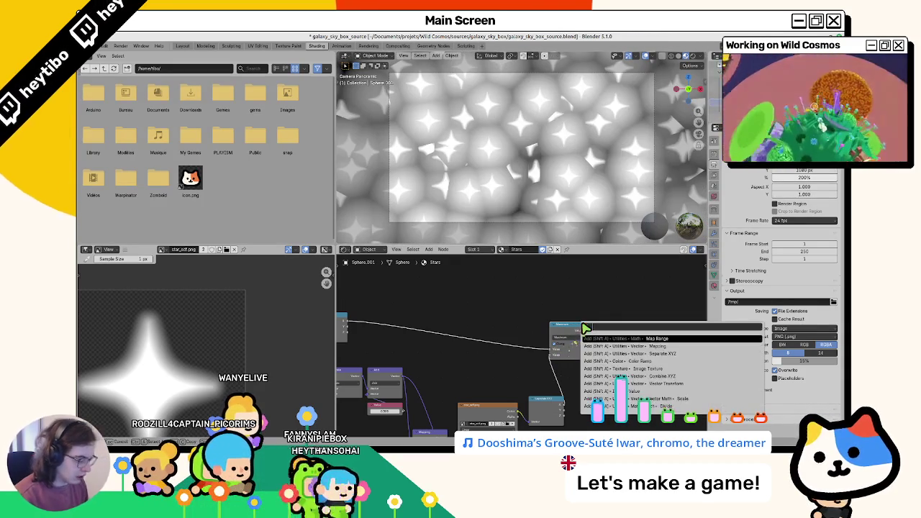
{"action": "type", "text": "color"}
{"action": "key", "text": "Return"}
{"action": "left_click", "coordinate": [603, 357]}
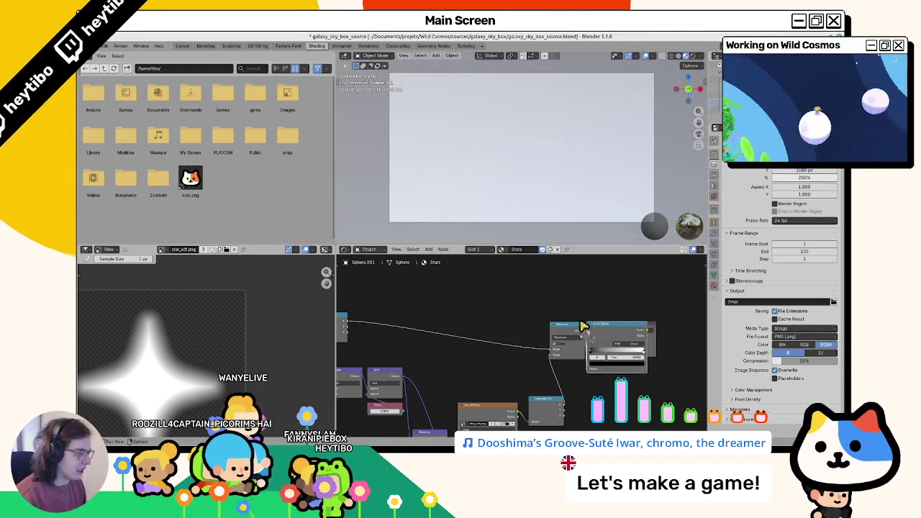
{"action": "left_click_drag", "start_coordinate": [642, 352], "coordinate": [652, 356]}
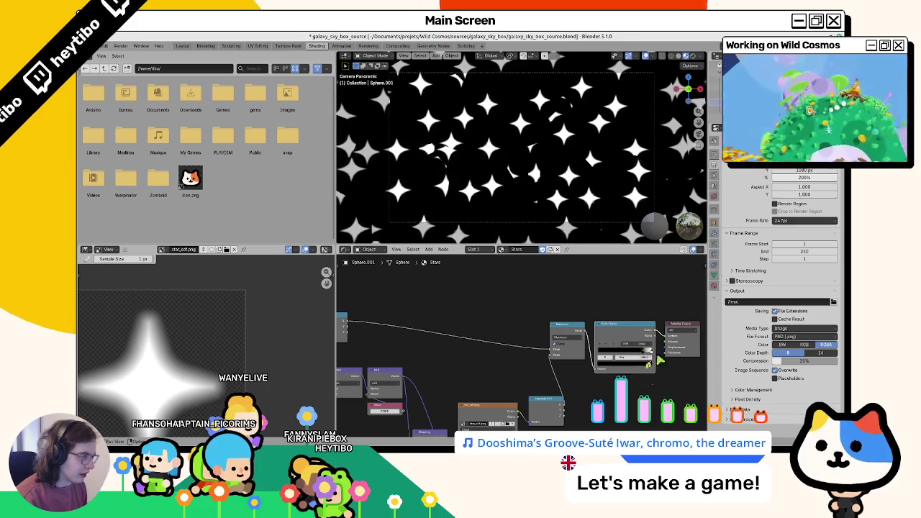
{"action": "left_click", "coordinate": [577, 337]}
{"action": "left_click", "coordinate": [576, 352]}
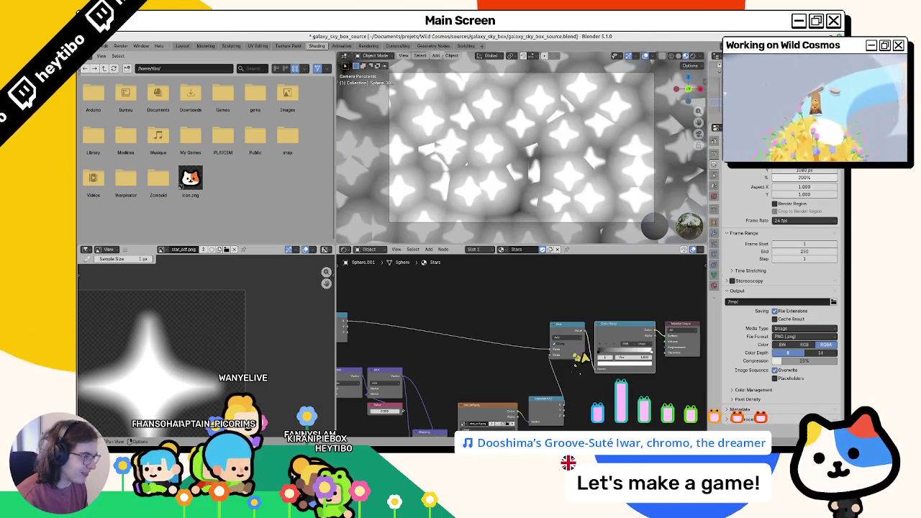
{"action": "mouse_move", "coordinate": [612, 358]}
{"action": "left_mouse_down"}
{"action": "mouse_move", "coordinate": [629, 356]}
{"action": "mouse_move", "coordinate": [610, 351]}
{"action": "left_mouse_up"}
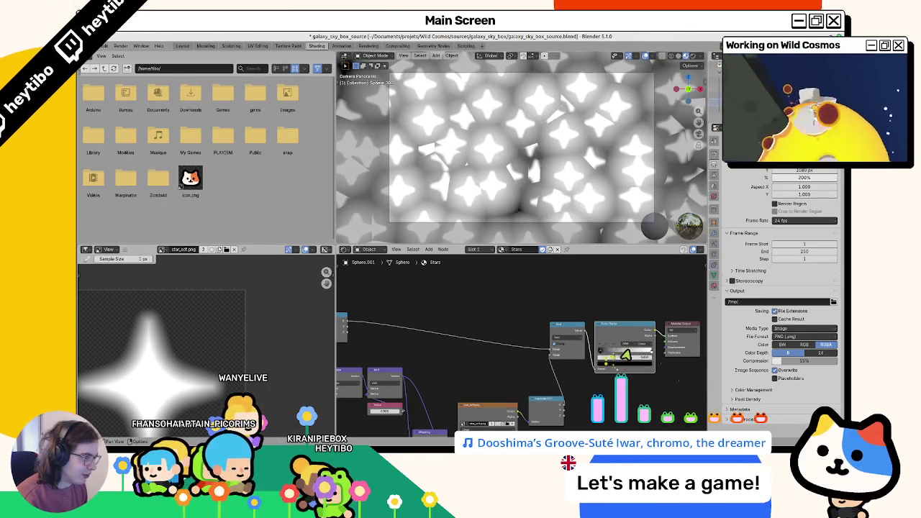
{"action": "key", "text": "ctrl+z"}
{"action": "key", "text": "ctrl+z"}
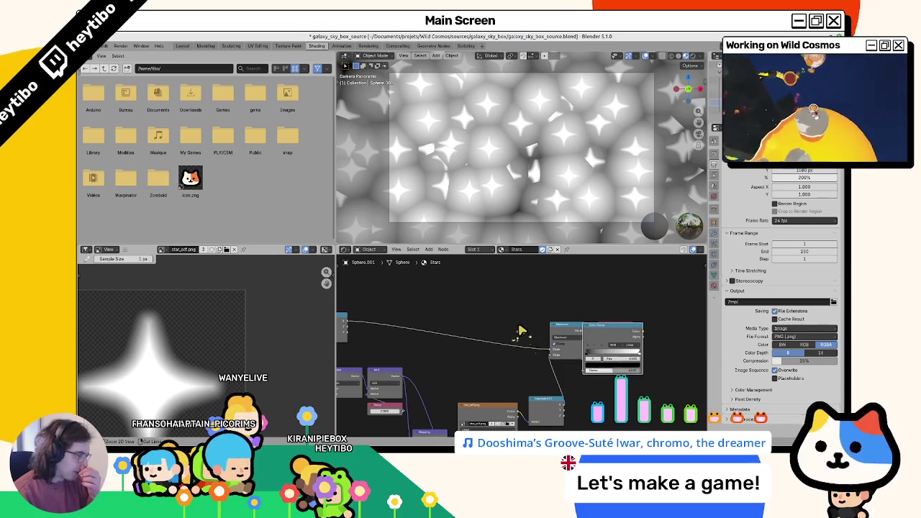
{"action": "key", "text": "ctrl+z"}
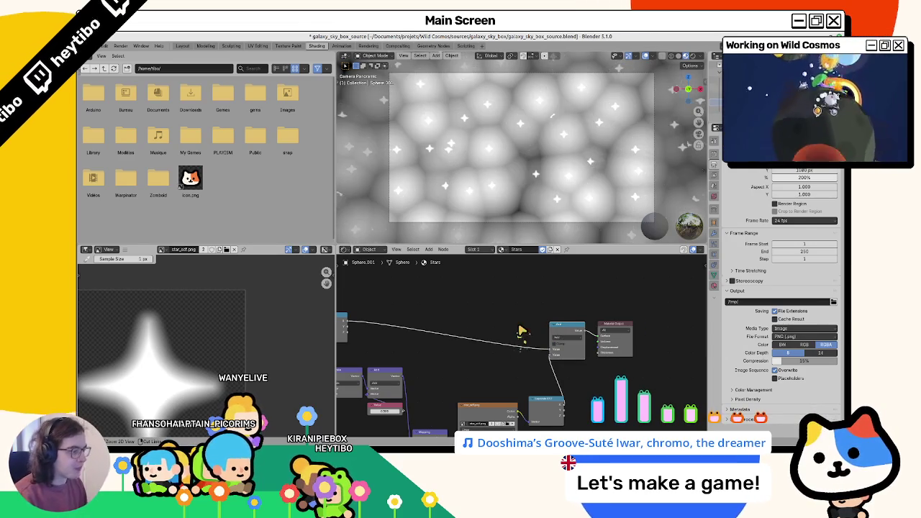
{"action": "key", "text": "ctrl+z"}
{"action": "key", "text": "ctrl+z"}
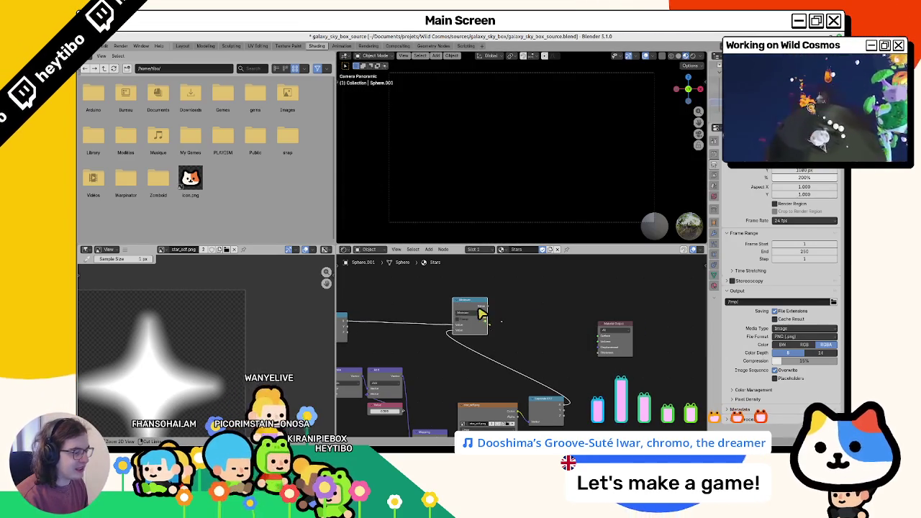
Link the Maximum result to the material surface, feed the Color Ramp, and return to the panoramic camera
{"action": "left_click_drag", "start_coordinate": [488, 307], "coordinate": [600, 336]}
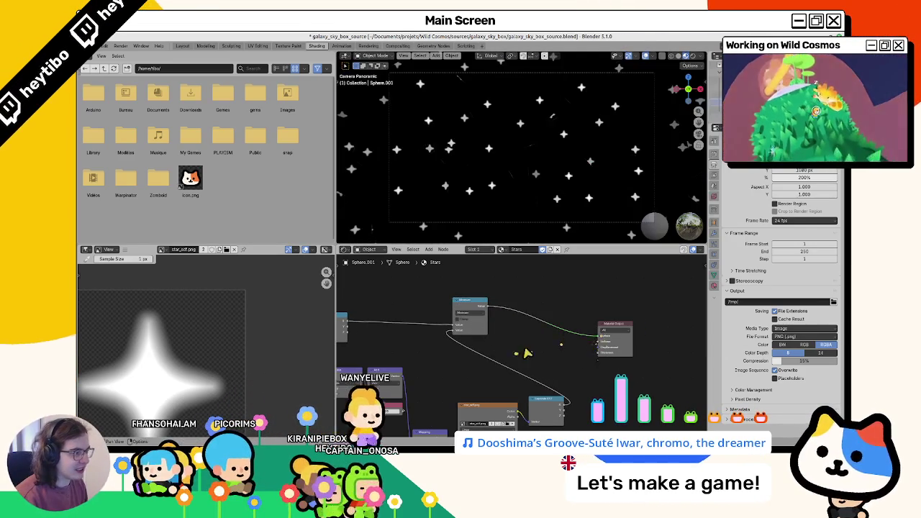
{"action": "middle_click_drag", "start_coordinate": [524, 352], "coordinate": [659, 349]}
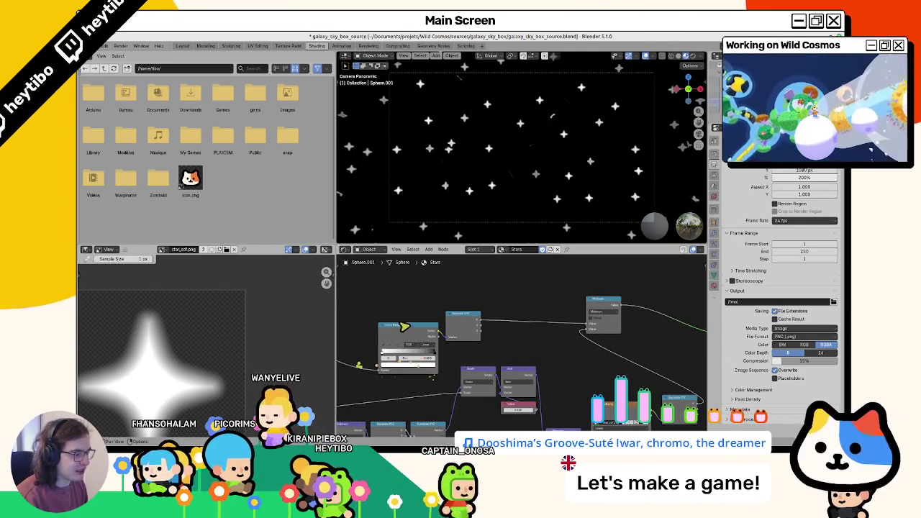
{"action": "left_click_drag", "start_coordinate": [372, 353], "coordinate": [380, 369]}
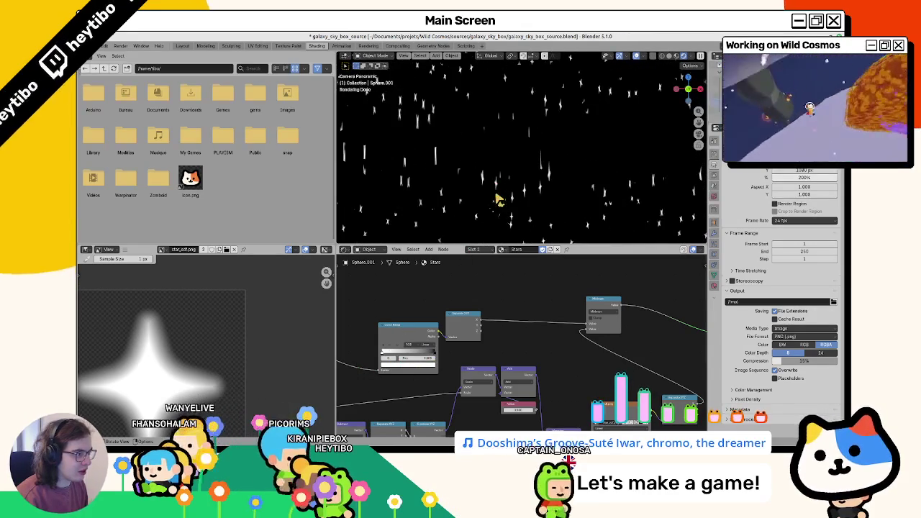
{"action": "middle_click_drag", "start_coordinate": [497, 200], "coordinate": [532, 180]}
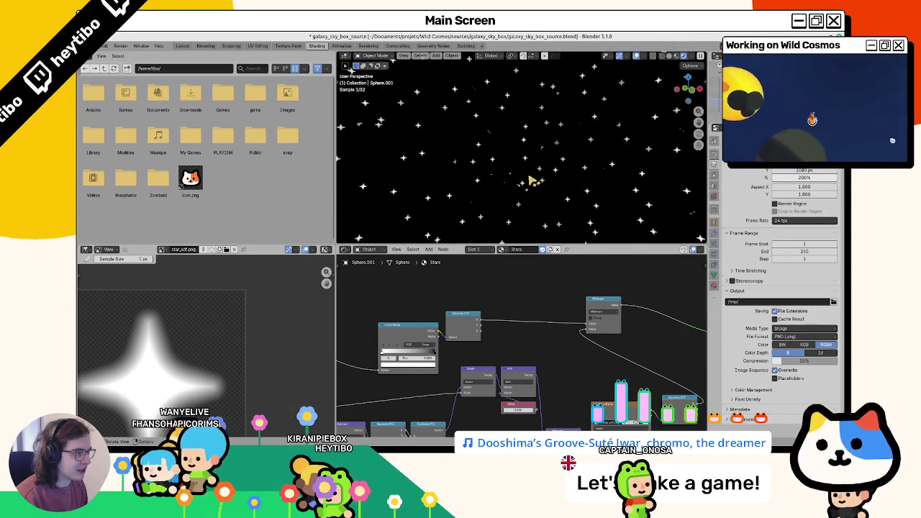
{"action": "key", "text": "KP_0"}
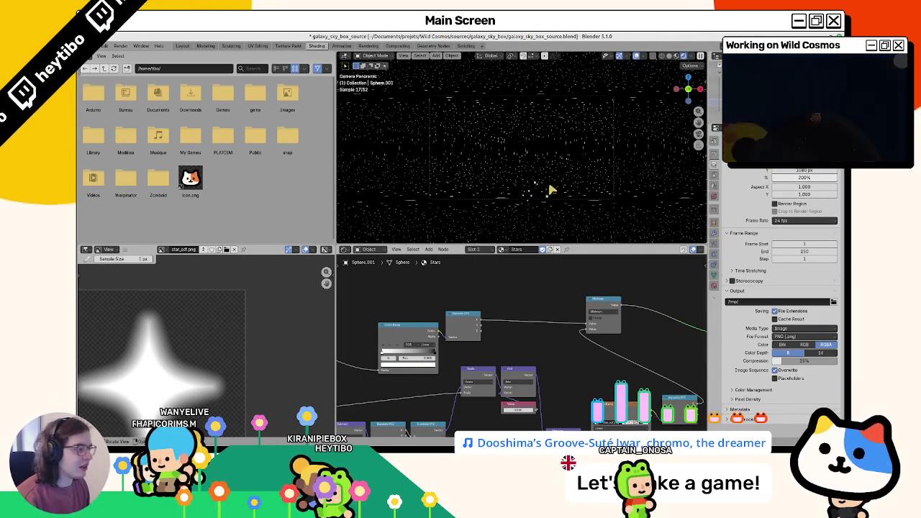
Scale the star sphere by 10, check the panoramic render, then undo the scaling
{"action": "scroll", "coordinate": [537, 189], "scroll_direction": "up", "scroll_amount": 2}
{"action": "scroll", "coordinate": [527, 184], "scroll_direction": "down", "scroll_amount": 3}
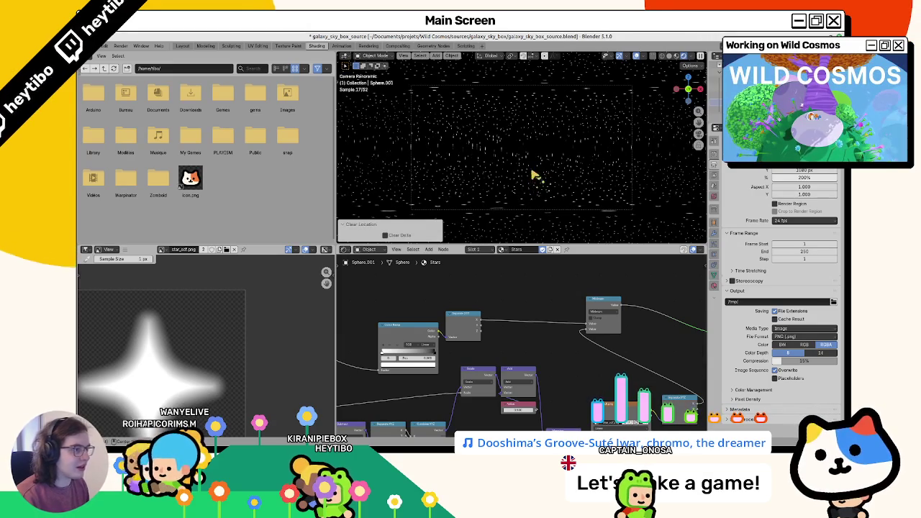
{"action": "right_click", "coordinate": [597, 174]}
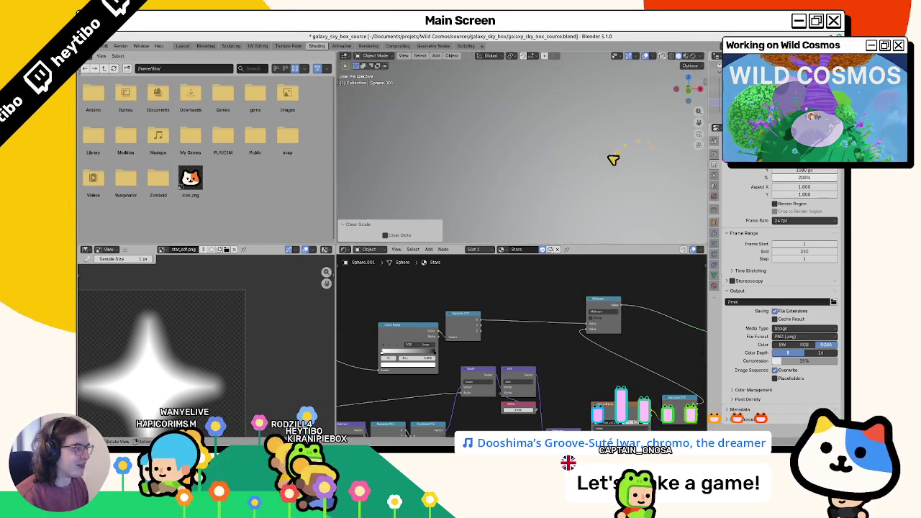
{"action": "scroll", "coordinate": [602, 213], "scroll_direction": "down", "scroll_amount": 5}
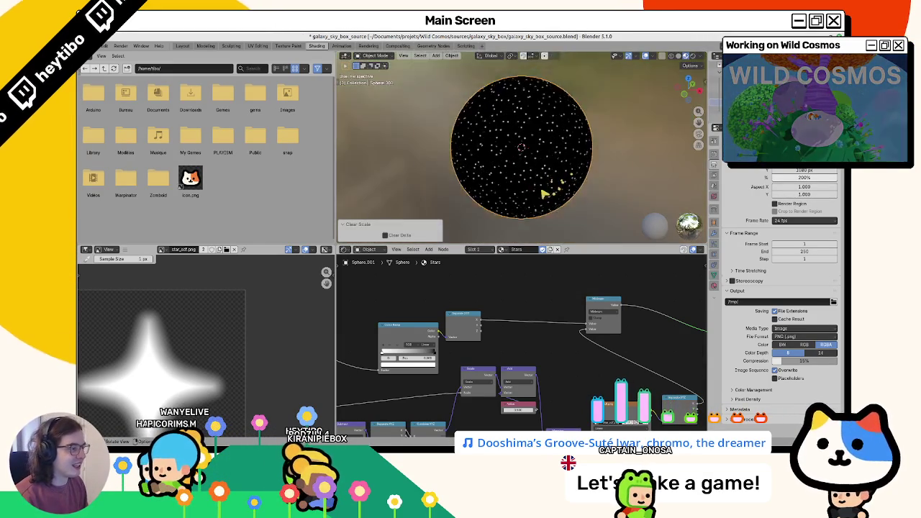
{"action": "scroll", "coordinate": [545, 192], "scroll_direction": "up", "scroll_amount": 5}
{"action": "type", "text": "s"}
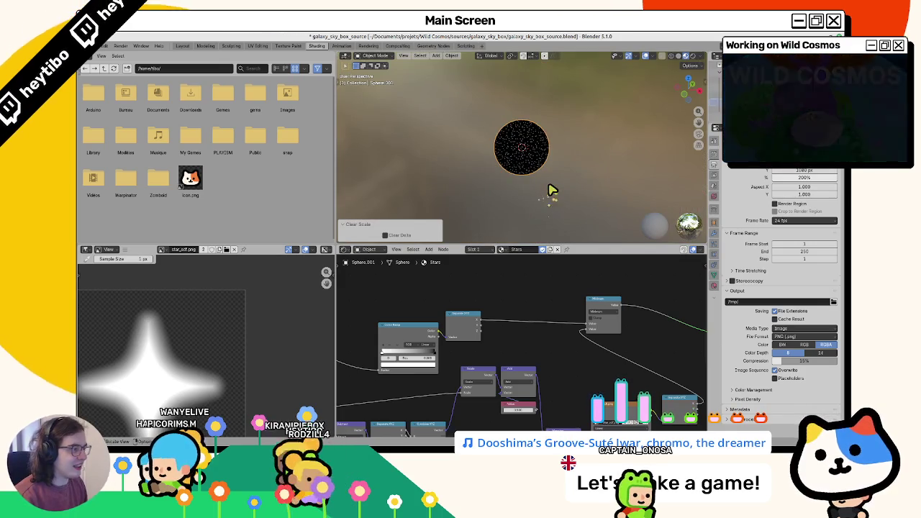
{"action": "type", "text": "10"}
{"action": "key", "text": "Return"}
{"action": "key", "text": "KP_0"}
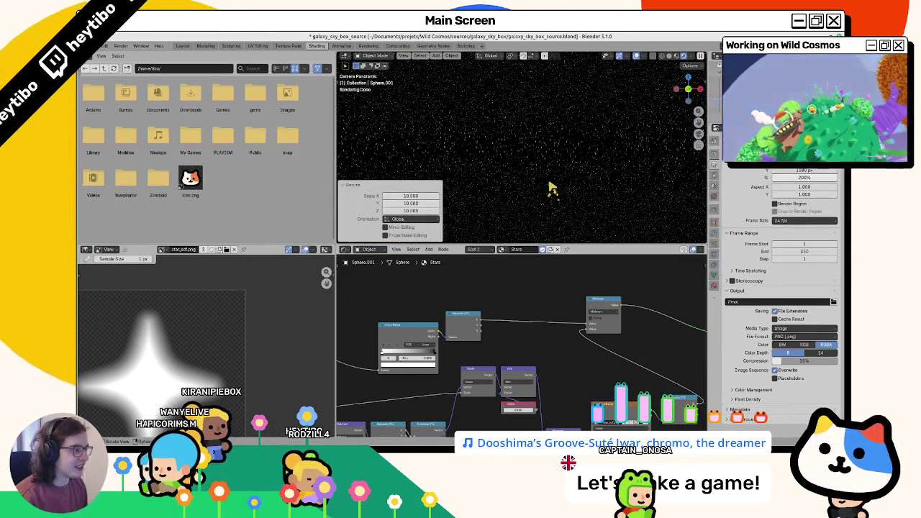
{"action": "key", "text": "ctrl+z"}
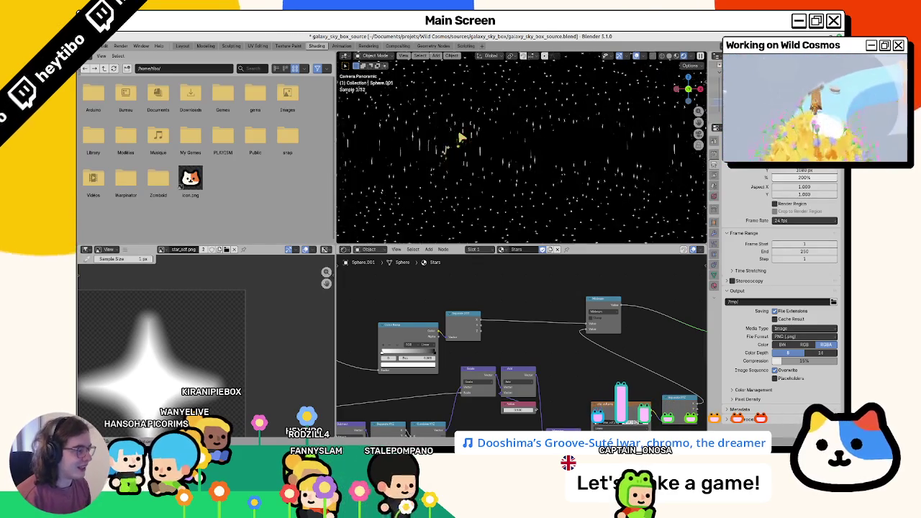
Orbit and zoom around the Stars sphere in Layout view, then save galaxy_sky_box_source.blend
{"action": "left_click", "coordinate": [182, 45]}
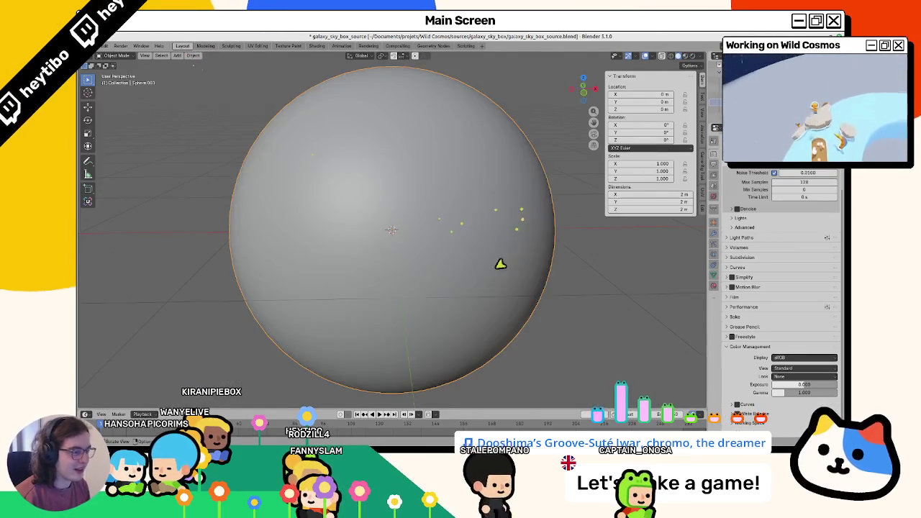
{"action": "mouse_move", "coordinate": [496, 241]}
{"action": "middle_mouse_down"}
{"action": "mouse_move", "coordinate": [518, 204]}
{"action": "mouse_move", "coordinate": [515, 163]}
{"action": "middle_mouse_up"}
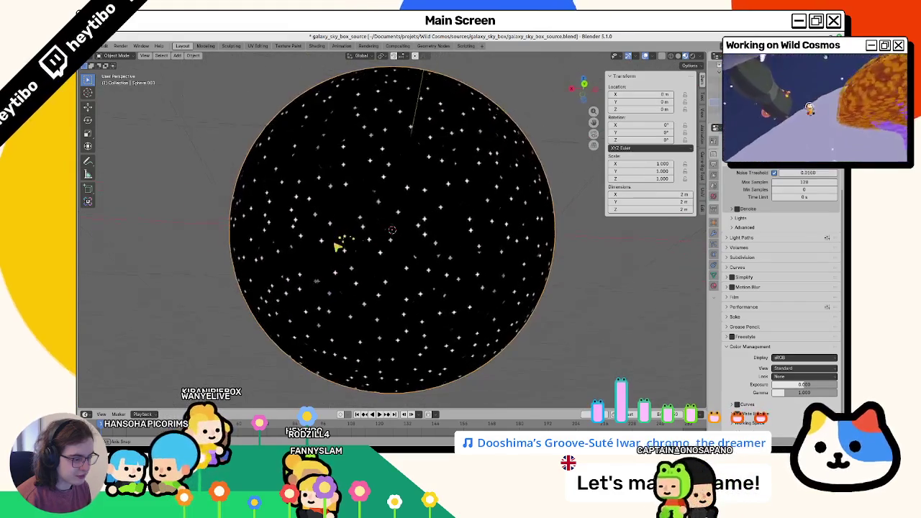
{"action": "scroll", "coordinate": [333, 251], "scroll_direction": "up", "scroll_amount": 3}
{"action": "scroll", "coordinate": [336, 251], "scroll_direction": "up", "scroll_amount": 2}
{"action": "scroll", "coordinate": [342, 263], "scroll_direction": "down", "scroll_amount": 9}
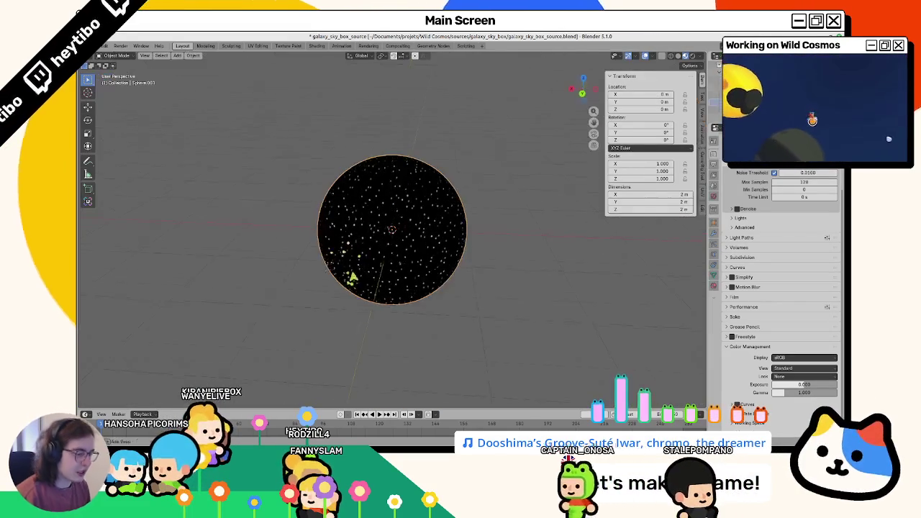
{"action": "scroll", "coordinate": [352, 270], "scroll_direction": "up", "scroll_amount": 6}
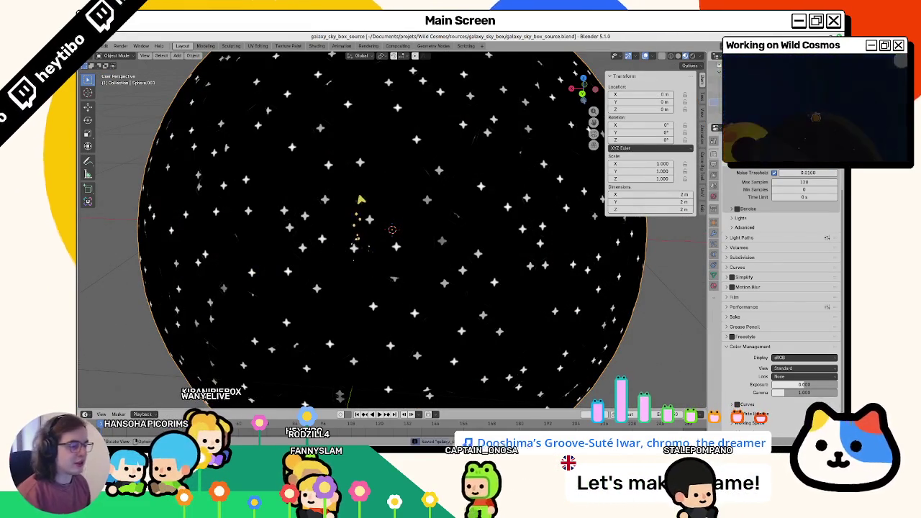
{"action": "key", "text": "ctrl+s"}
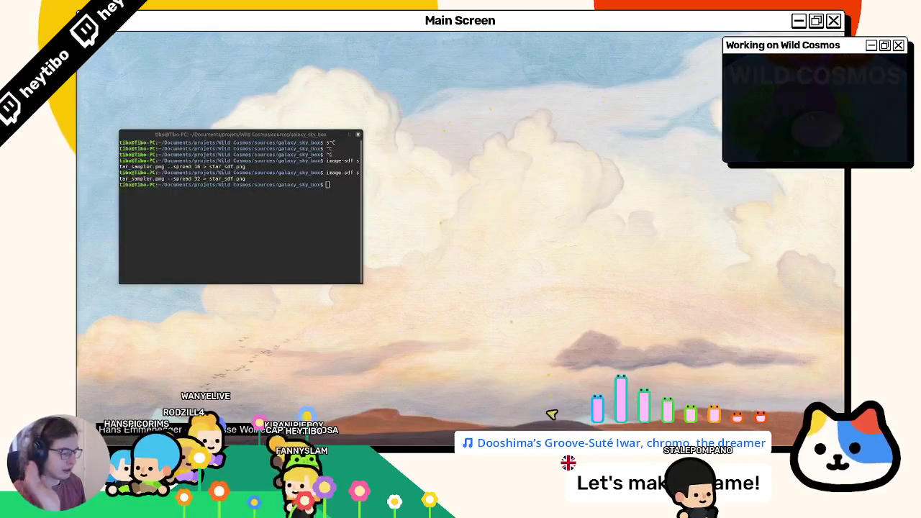
Playtest Wild Cosmos with F6 in a maximized window to check the starry sky, then stop it
{"action": "key", "text": "alt+Tab"}
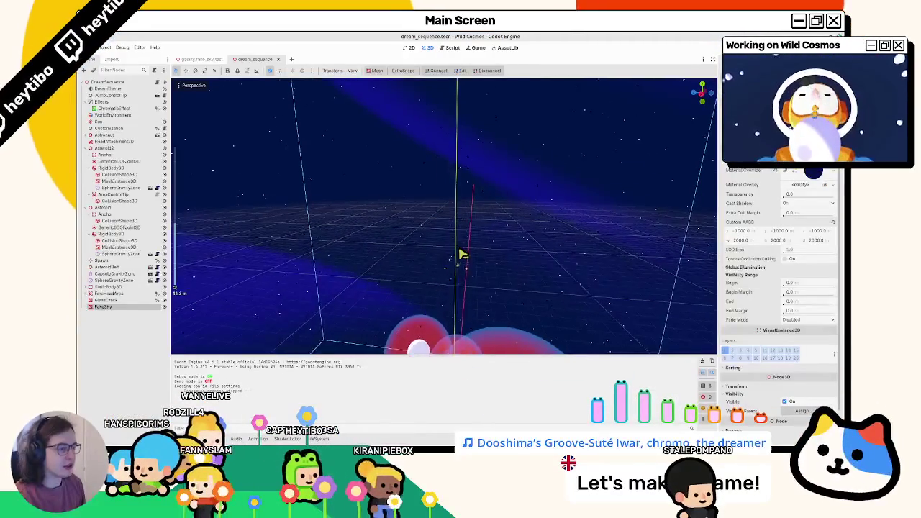
{"action": "key", "text": "F6"}
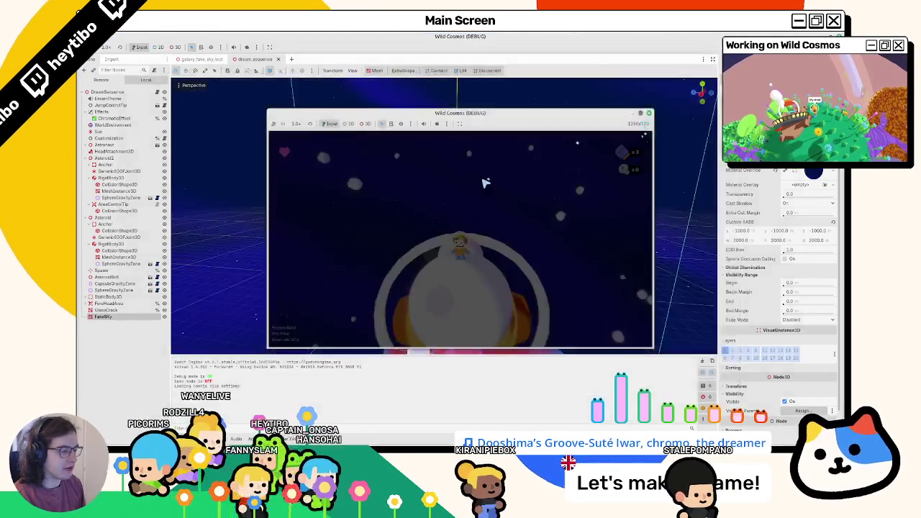
{"action": "left_click", "coordinate": [640, 115]}
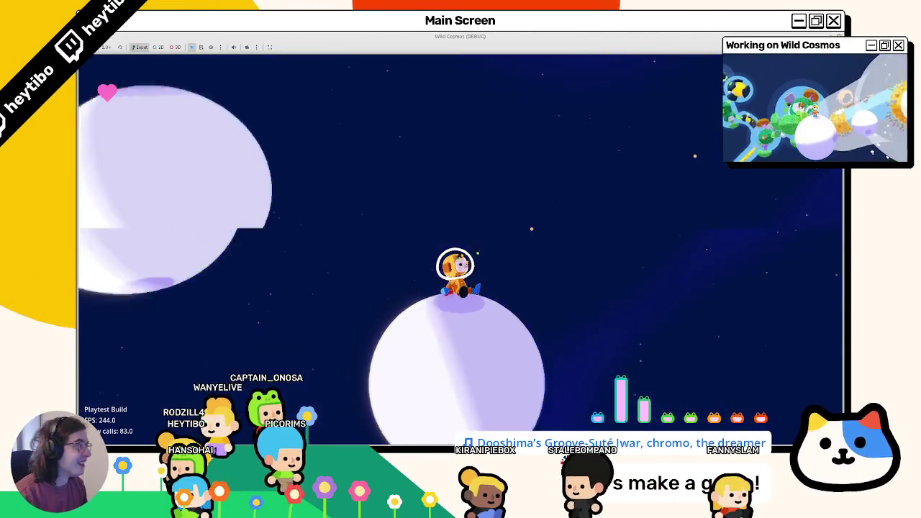
{"action": "key", "text": "F8"}
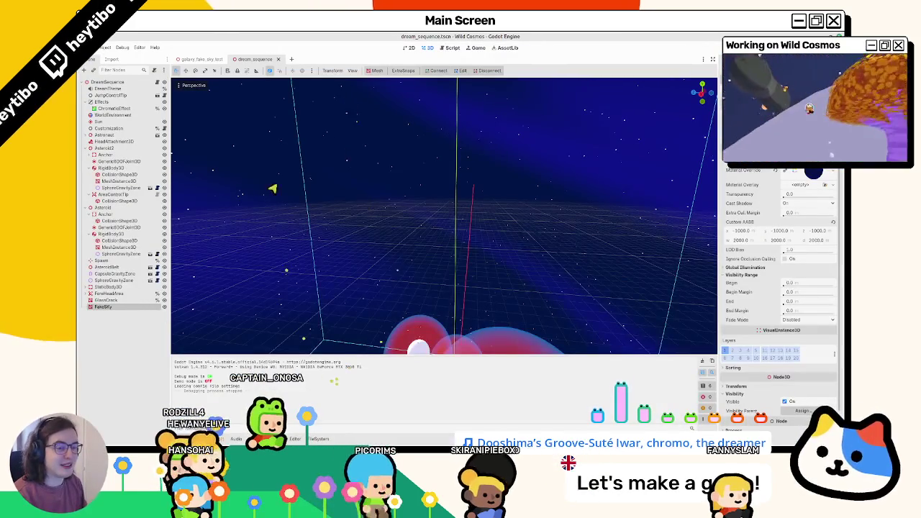
Open the galaxy_fake_sky_test scene, enlarge its shader code area and collapse the curve preview
{"action": "left_click", "coordinate": [201, 60]}
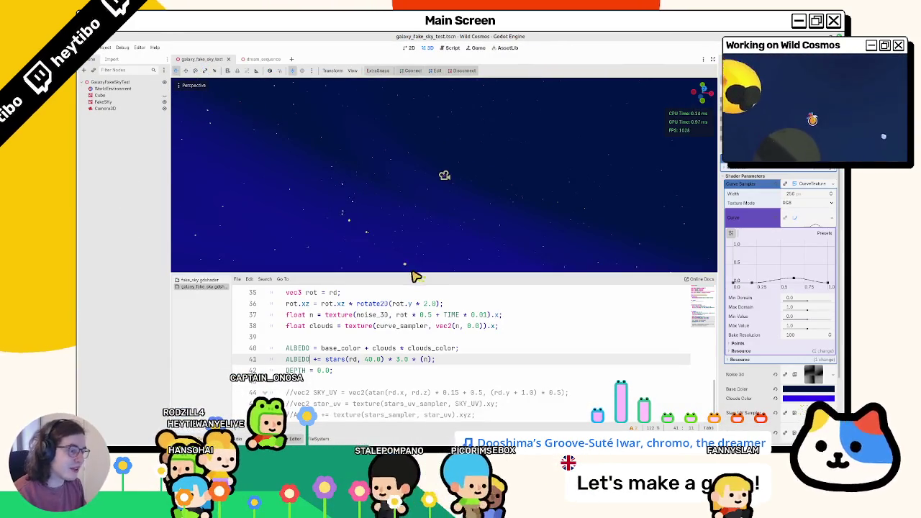
{"action": "left_click_drag", "start_coordinate": [411, 274], "coordinate": [411, 201]}
{"action": "left_click_drag", "start_coordinate": [475, 409], "coordinate": [221, 384]}
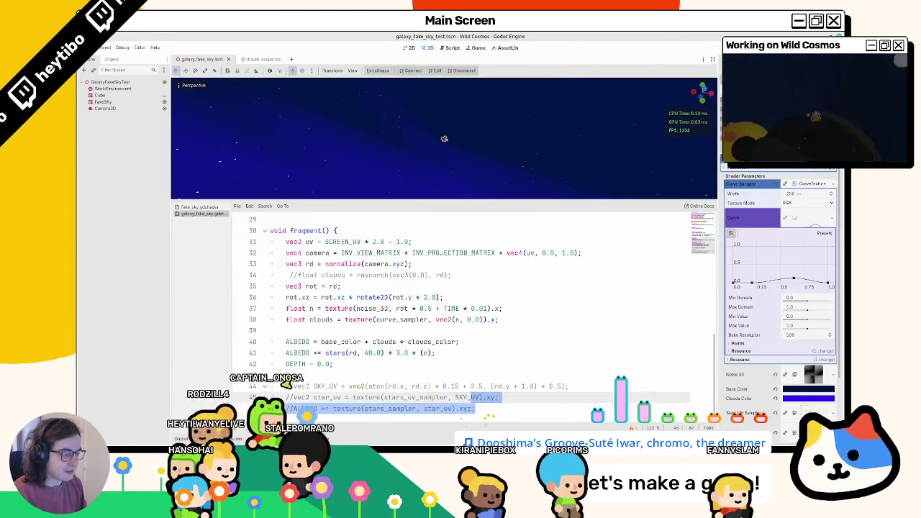
{"action": "key", "text": "BackSpace"}
{"action": "key", "text": "ctrl+z"}
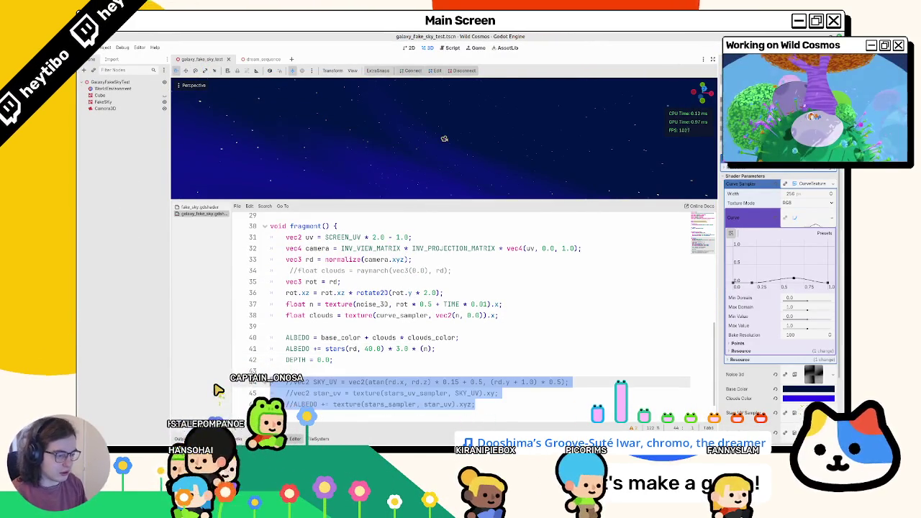
{"action": "scroll", "coordinate": [398, 404], "scroll_direction": "up", "scroll_amount": 10}
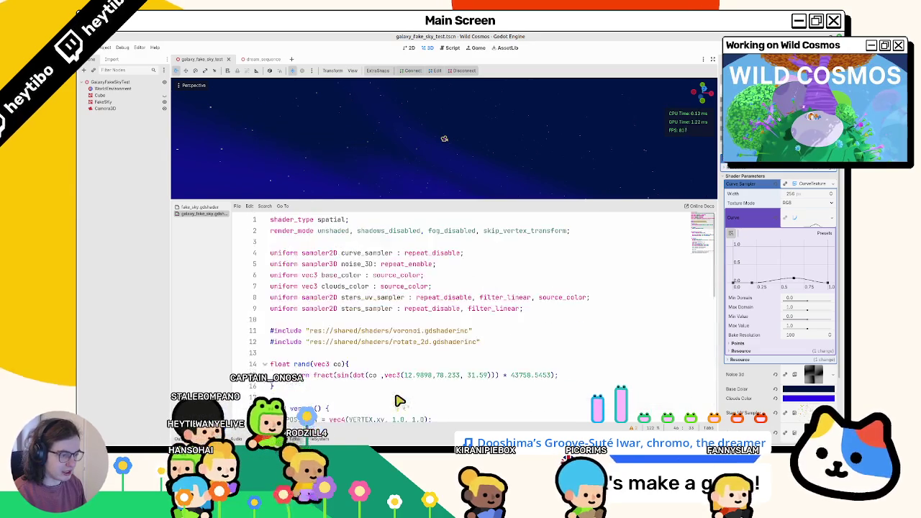
{"action": "scroll", "coordinate": [353, 346], "scroll_direction": "down", "scroll_amount": 8}
{"action": "scroll", "coordinate": [347, 362], "scroll_direction": "down", "scroll_amount": 2}
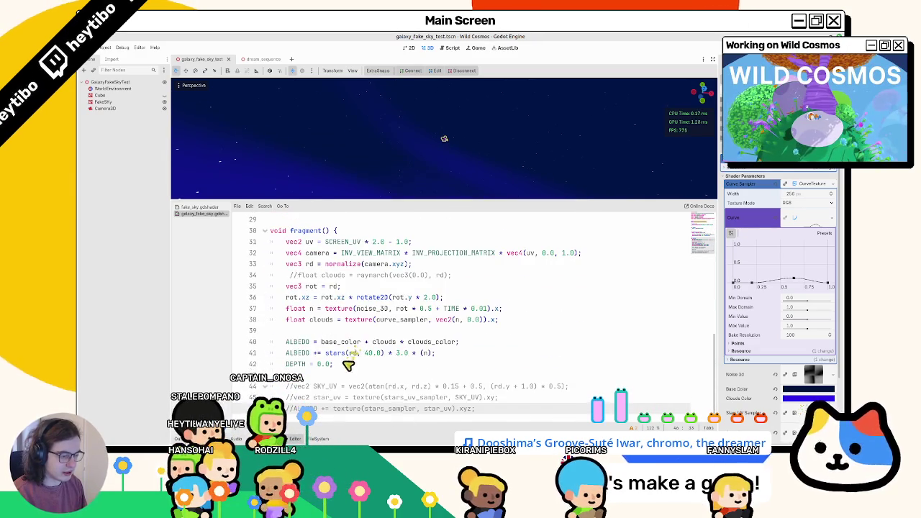
{"action": "left_click", "coordinate": [807, 218]}
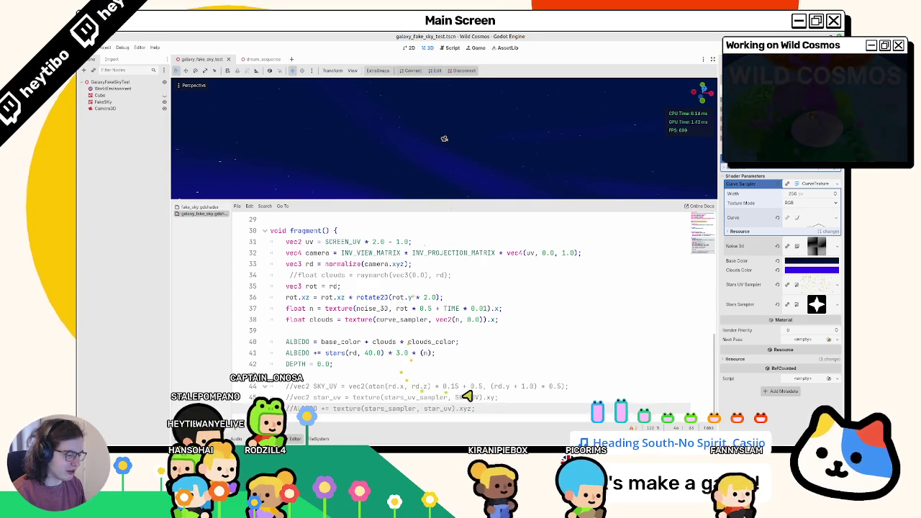
Delete the commented-out raymarch clouds line from the shader's fragment function
{"action": "left_click_drag", "start_coordinate": [477, 409], "coordinate": [140, 390]}
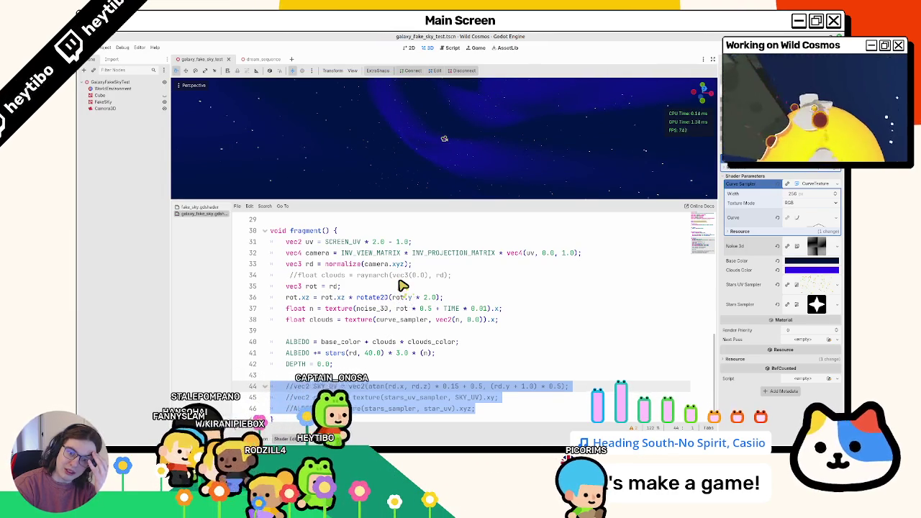
{"action": "scroll", "coordinate": [375, 310], "scroll_direction": "up", "scroll_amount": 5}
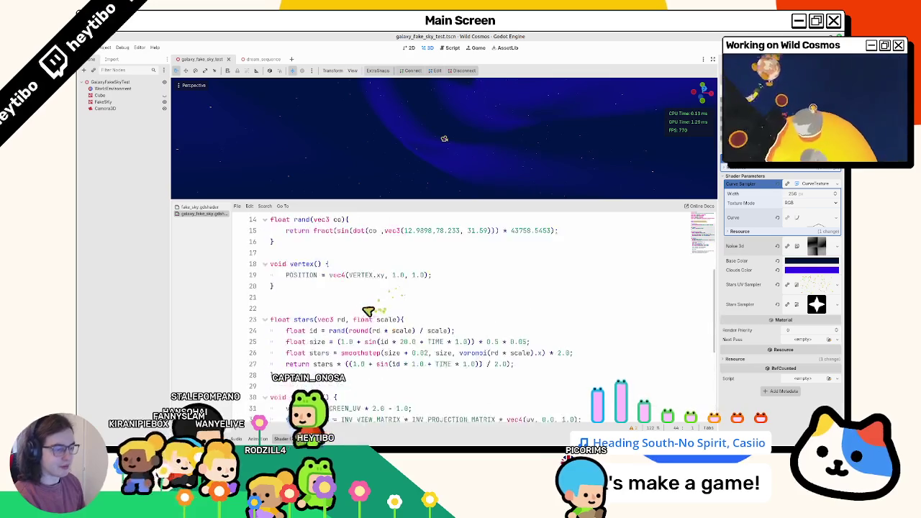
{"action": "scroll", "coordinate": [375, 310], "scroll_direction": "down", "scroll_amount": 5}
{"action": "double_click", "coordinate": [322, 279]}
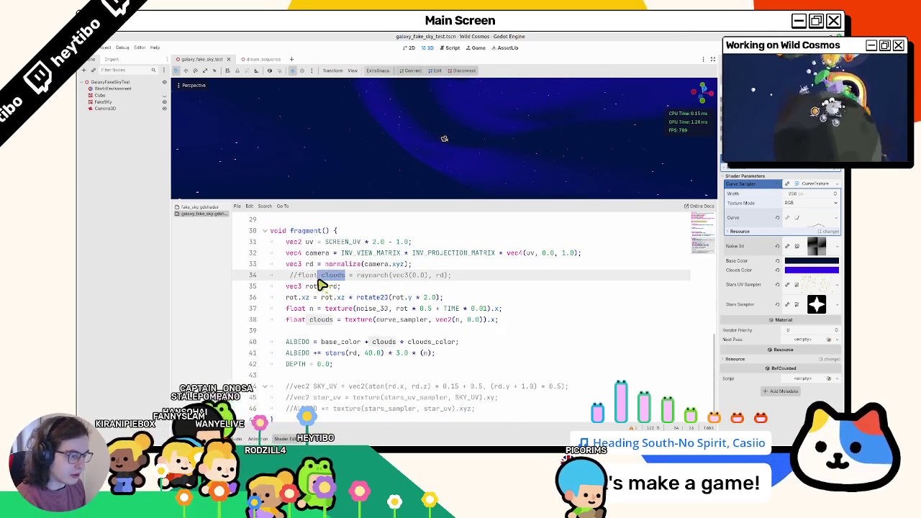
{"action": "triple_click", "coordinate": [318, 280]}
{"action": "key", "text": "BackSpace"}
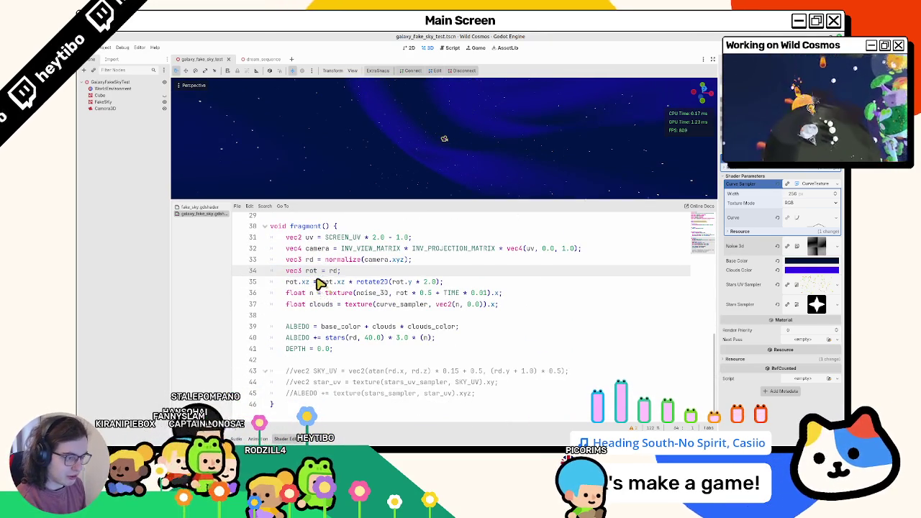
Select the stars_uv_sampler and stars_sampler uniform declarations below the voronoi #include
{"action": "scroll", "coordinate": [316, 288], "scroll_direction": "up", "scroll_amount": 10}
{"action": "scroll", "coordinate": [314, 296], "scroll_direction": "down", "scroll_amount": 3}
{"action": "scroll", "coordinate": [310, 313], "scroll_direction": "down", "scroll_amount": 1}
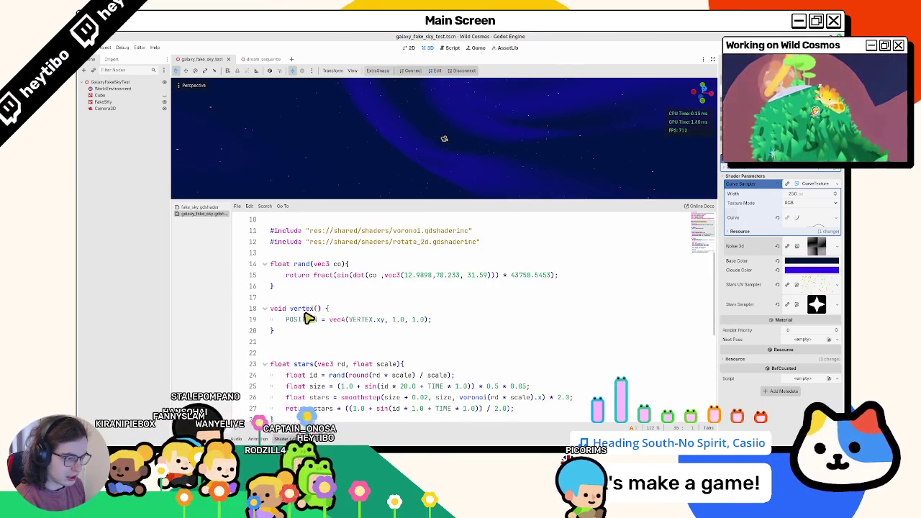
{"action": "scroll", "coordinate": [308, 318], "scroll_direction": "up", "scroll_amount": 3}
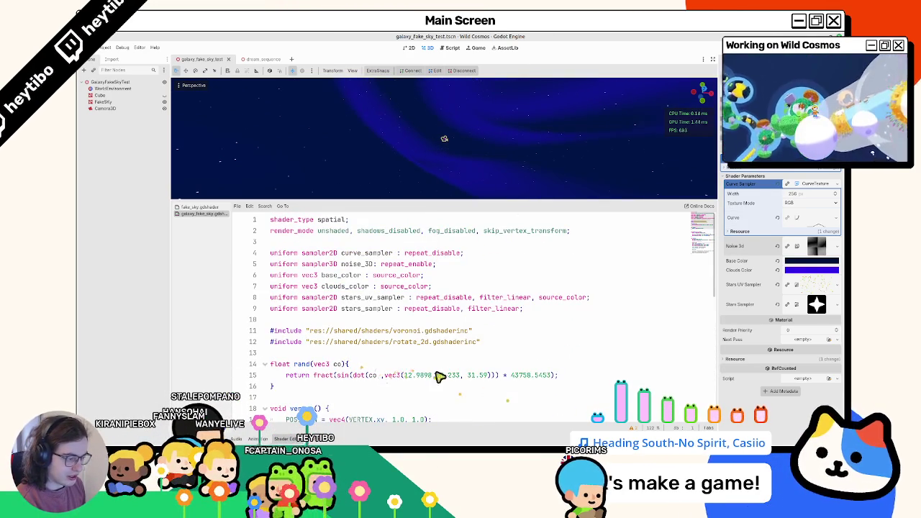
{"action": "triple_click", "coordinate": [399, 335]}
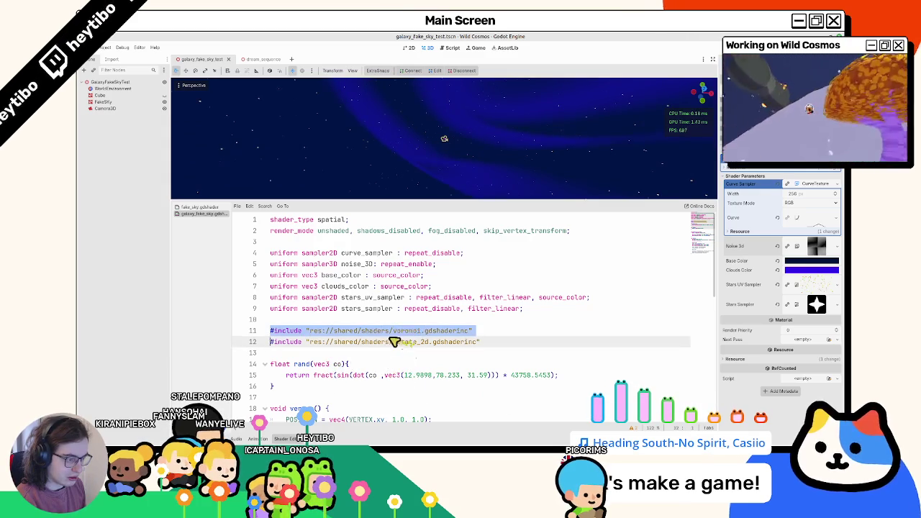
{"action": "left_click_drag", "start_coordinate": [382, 312], "coordinate": [375, 298]}
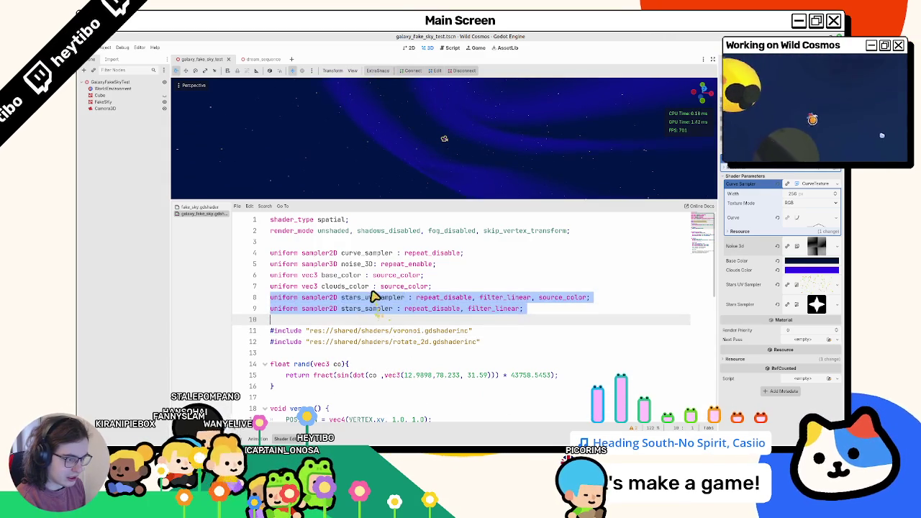
Delete the two unused star sampler uniforms and the commented-out SKY_UV star lines
{"action": "key", "text": "BackSpace"}
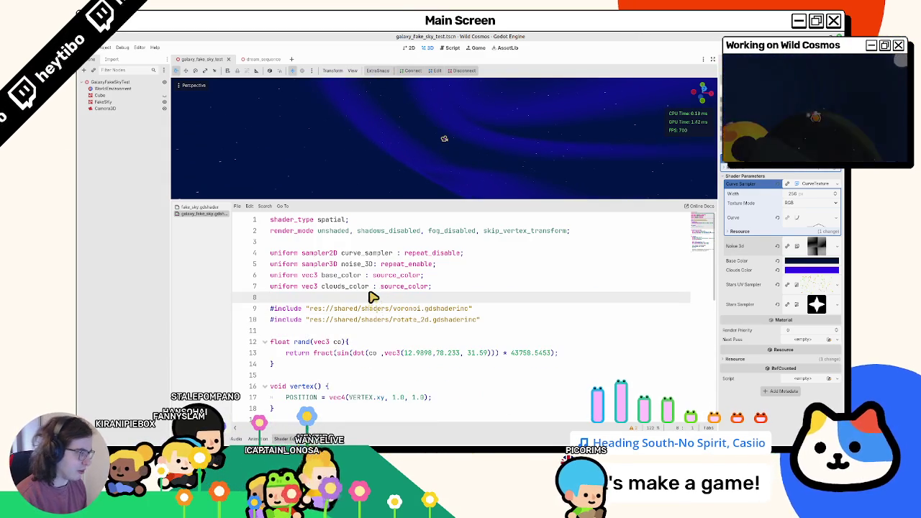
{"action": "scroll", "coordinate": [373, 303], "scroll_direction": "down", "scroll_amount": 8}
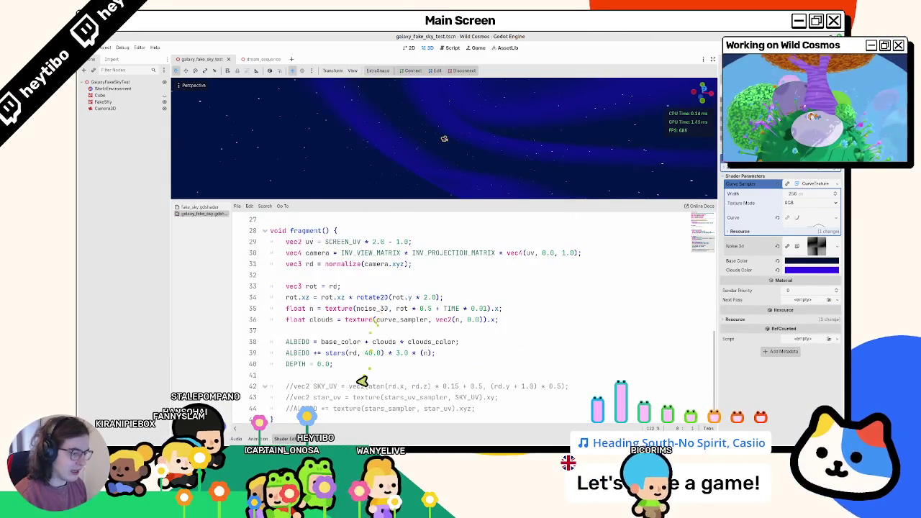
{"action": "mouse_move", "coordinate": [363, 375]}
{"action": "left_mouse_down"}
{"action": "mouse_move", "coordinate": [407, 396]}
{"action": "mouse_move", "coordinate": [500, 405]}
{"action": "left_mouse_up"}
{"action": "key", "text": "BackSpace"}
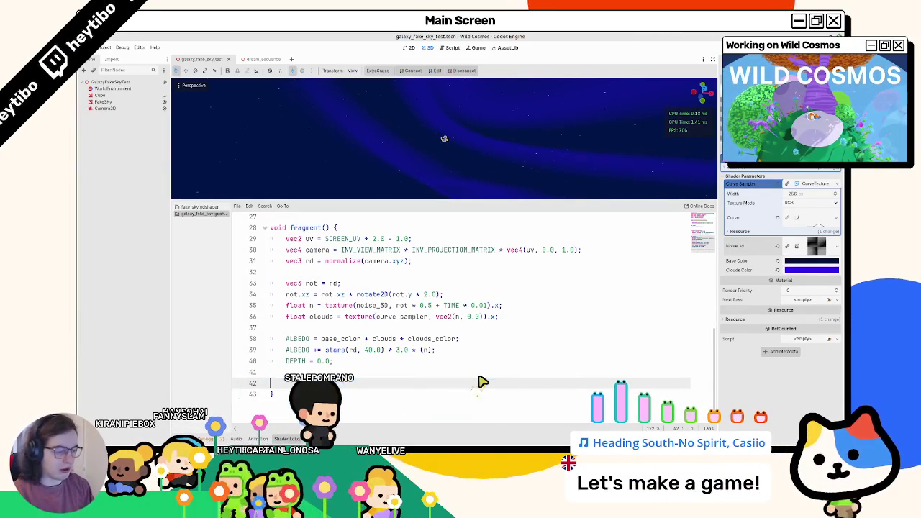
Hide the shader code panel and select the FakeSky node
{"action": "scroll", "coordinate": [428, 338], "scroll_direction": "up", "scroll_amount": 9}
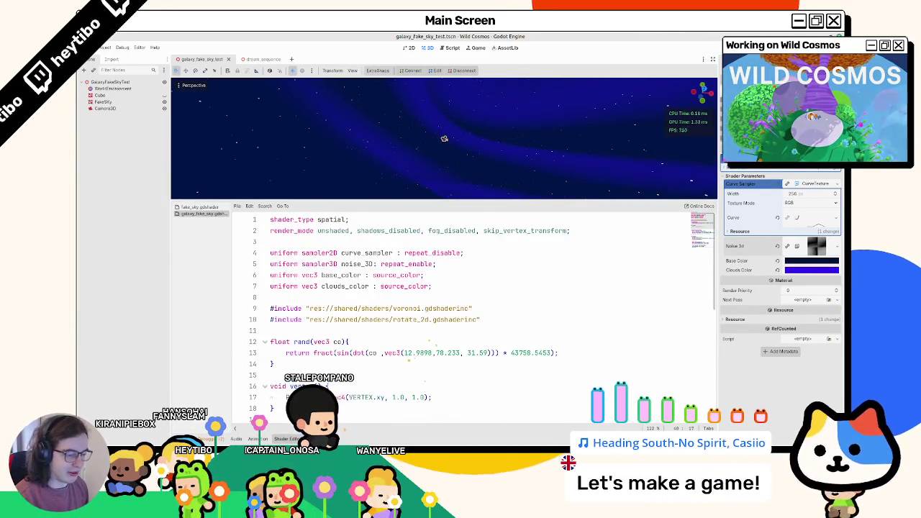
{"action": "key", "text": "ctrl+j"}
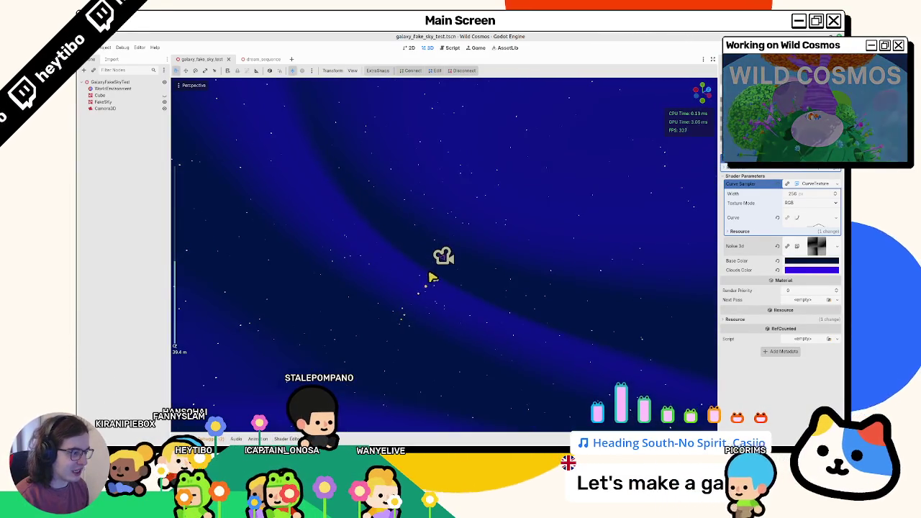
{"action": "left_click", "coordinate": [122, 102]}
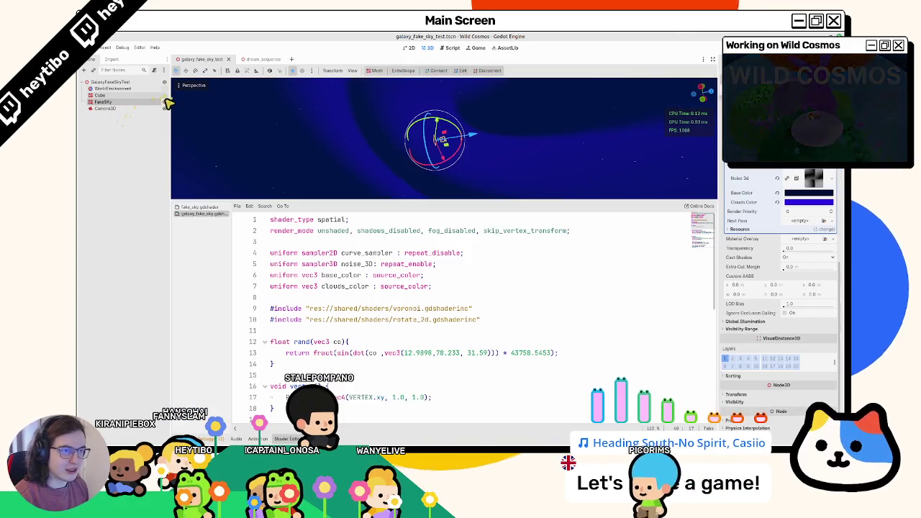
Toggle FakeSky's visibility off and back on, then orbit the view around the cube
{"action": "left_click", "coordinate": [165, 102]}
{"action": "left_click", "coordinate": [165, 103]}
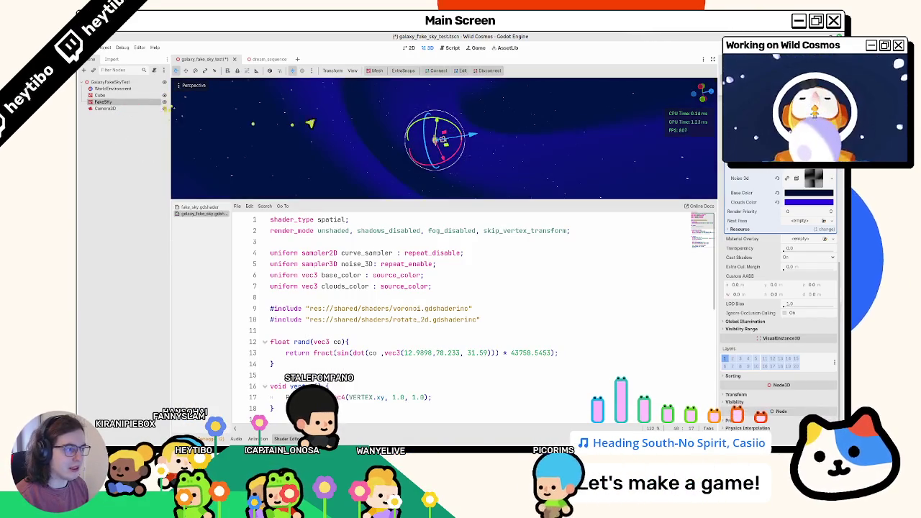
{"action": "scroll", "coordinate": [377, 133], "scroll_direction": "down", "scroll_amount": 5}
{"action": "middle_click_drag", "start_coordinate": [405, 157], "coordinate": [425, 161]}
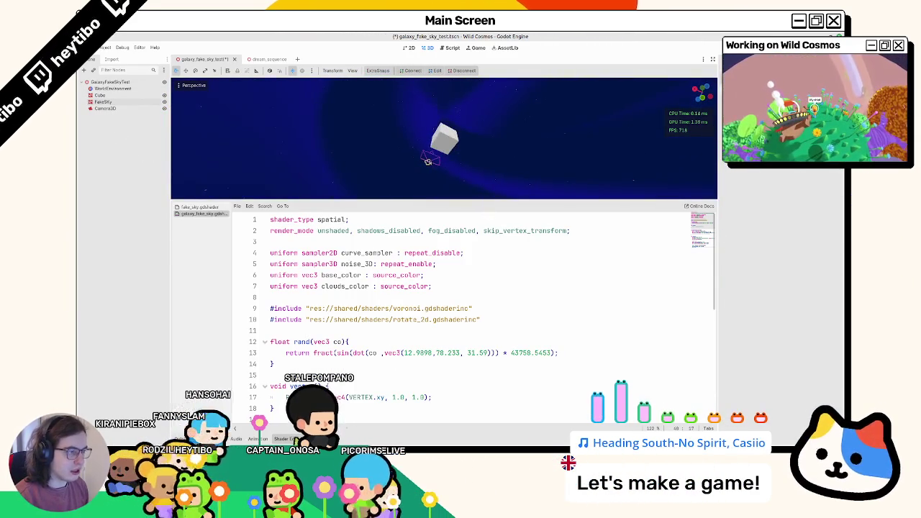
{"action": "key", "text": "ctrl+j"}
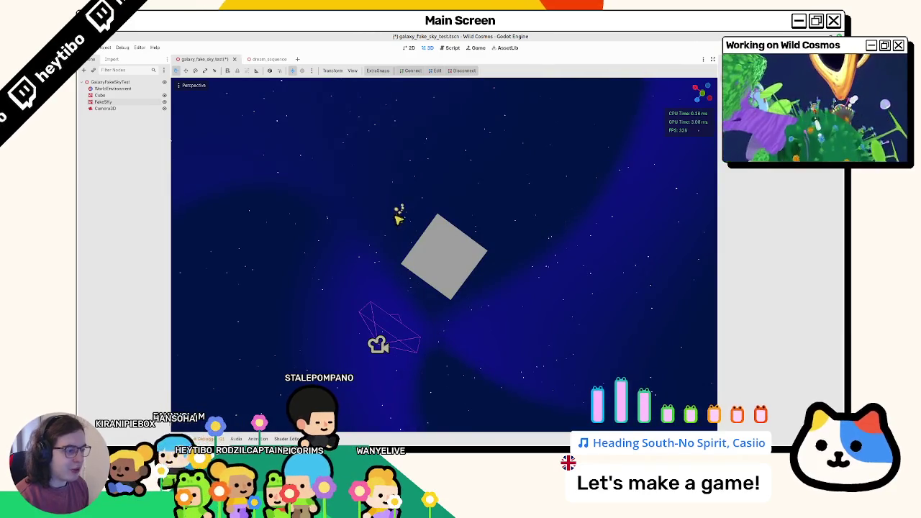
{"action": "middle_click_drag", "start_coordinate": [400, 216], "coordinate": [373, 313]}
{"action": "middle_click_drag", "start_coordinate": [276, 301], "coordinate": [180, 187]}
Set FakeSky's Custom AABB to position -1000 on x, y, z and size 2000 each
{"action": "left_click", "coordinate": [101, 102]}
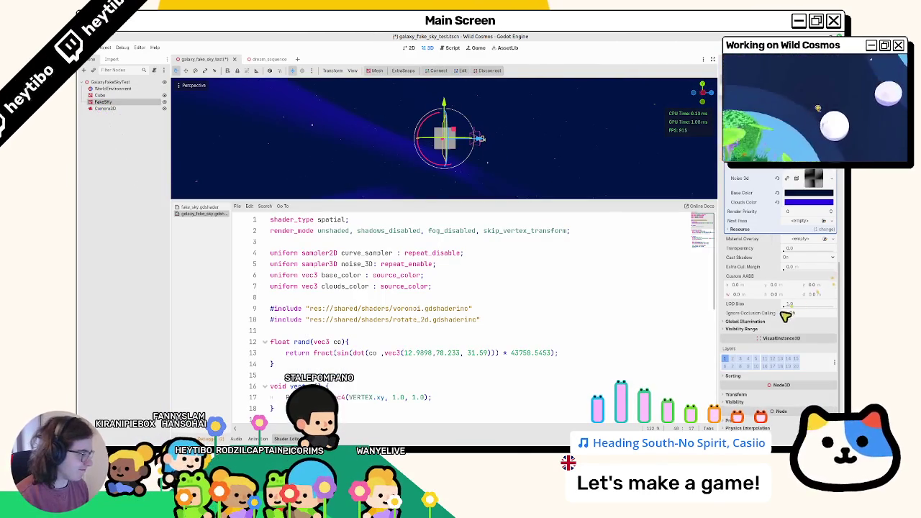
{"action": "scroll", "coordinate": [753, 343], "scroll_direction": "down", "scroll_amount": 2}
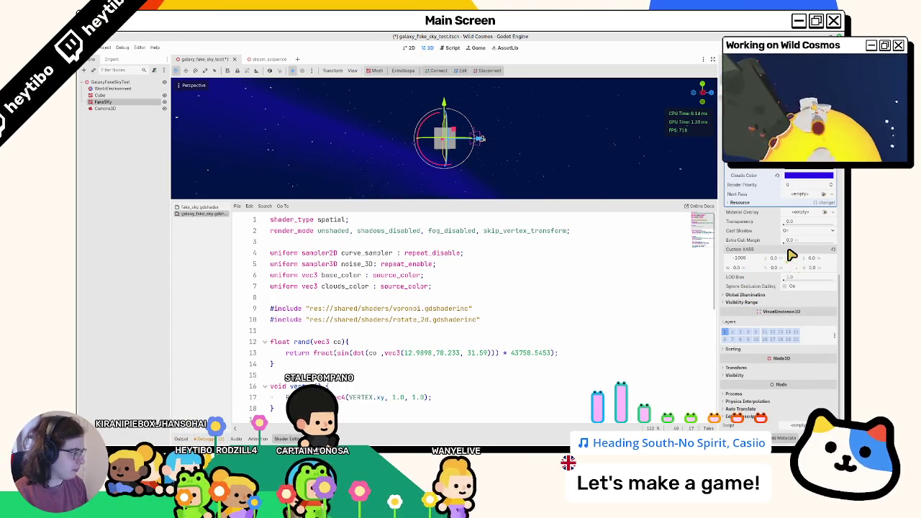
{"action": "left_click_drag", "start_coordinate": [792, 255], "coordinate": [786, 264]}
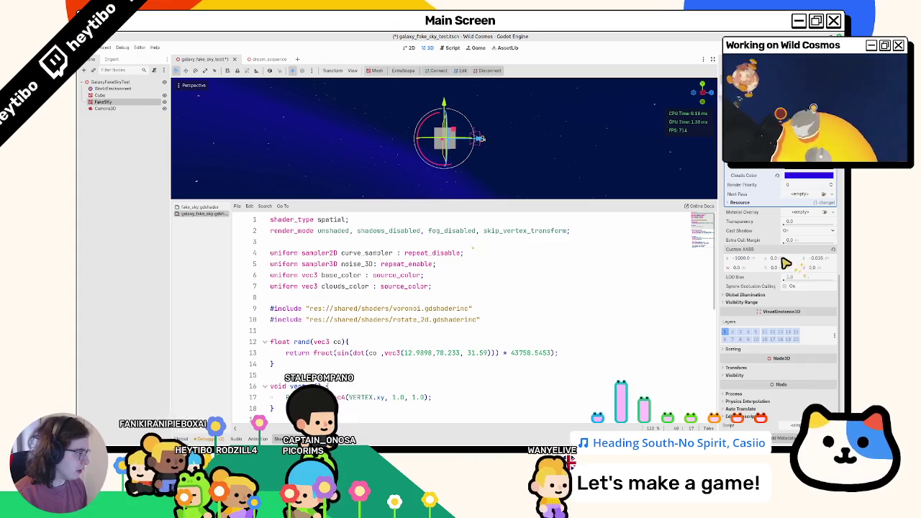
{"action": "left_click", "coordinate": [776, 257]}
{"action": "type", "text": "-1000"}
{"action": "key", "text": "Tab"}
{"action": "type", "text": "-1000"}
{"action": "left_click", "coordinate": [740, 268]}
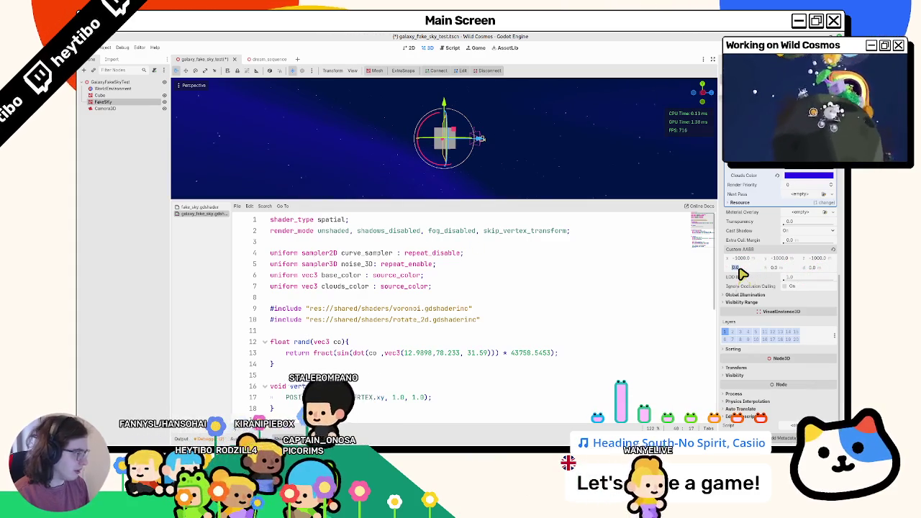
{"action": "type", "text": "2000"}
{"action": "key", "text": "Tab"}
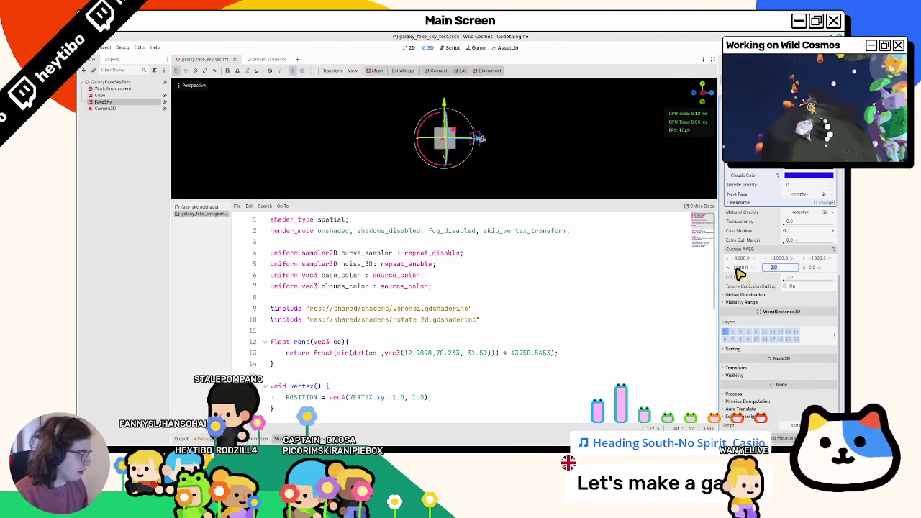
{"action": "type", "text": "2000"}
{"action": "key", "text": "Tab"}
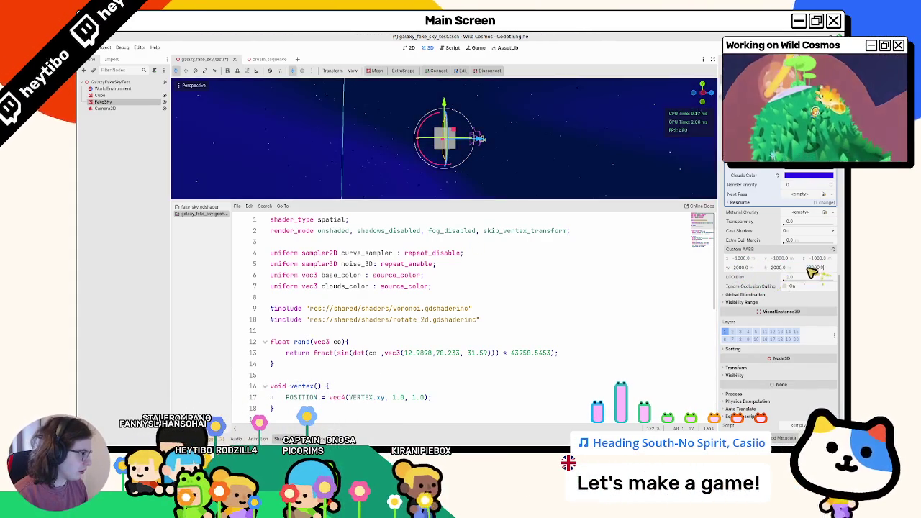
Orbit around the scene to confirm the sky renders, then deselect FakeSky
{"action": "middle_click_drag", "start_coordinate": [644, 176], "coordinate": [656, 189]}
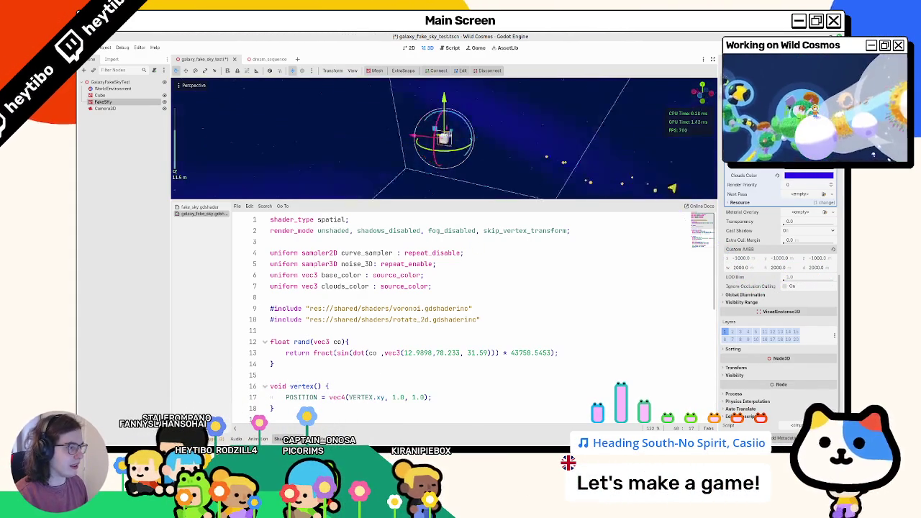
{"action": "mouse_move", "coordinate": [601, 141]}
{"action": "middle_mouse_down"}
{"action": "mouse_move", "coordinate": [416, 139]}
{"action": "mouse_move", "coordinate": [459, 111]}
{"action": "middle_mouse_up"}
{"action": "scroll", "coordinate": [459, 111], "scroll_direction": "down", "scroll_amount": 3}
{"action": "left_click", "coordinate": [459, 112]}
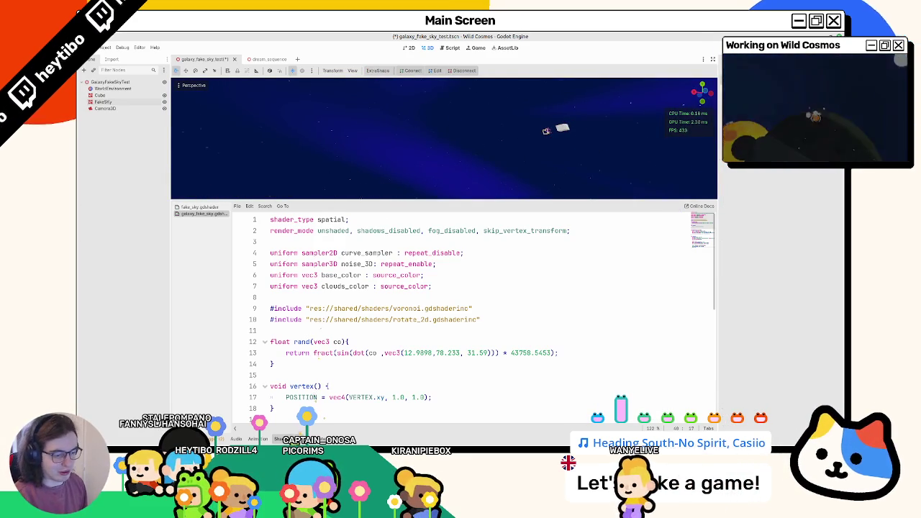
Select FakeSky, orbit the view around the cube and dismiss the terminal window
{"action": "key", "text": "ctrl+j"}
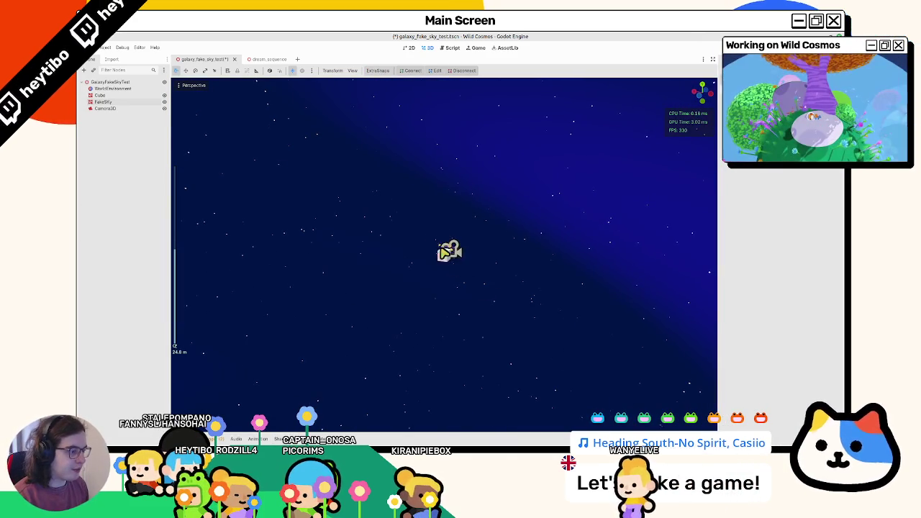
{"action": "left_click", "coordinate": [146, 103]}
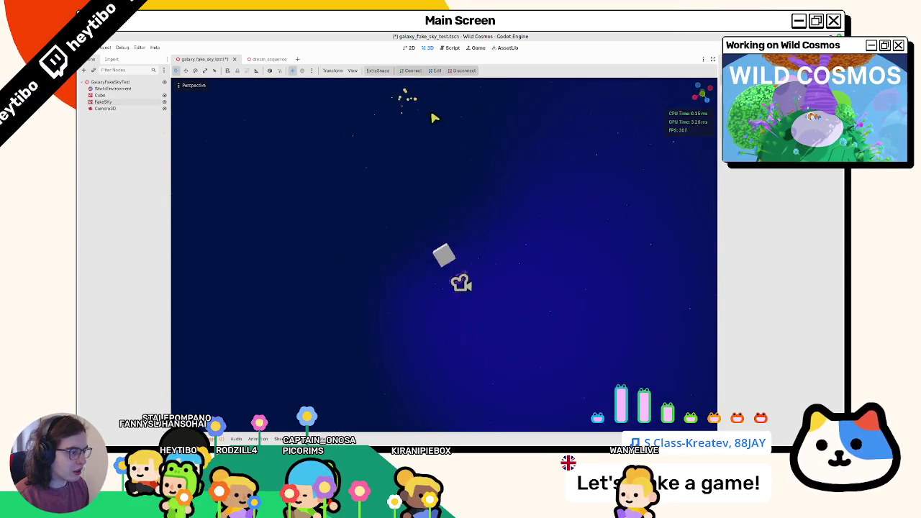
{"action": "scroll", "coordinate": [445, 142], "scroll_direction": "up", "scroll_amount": 3}
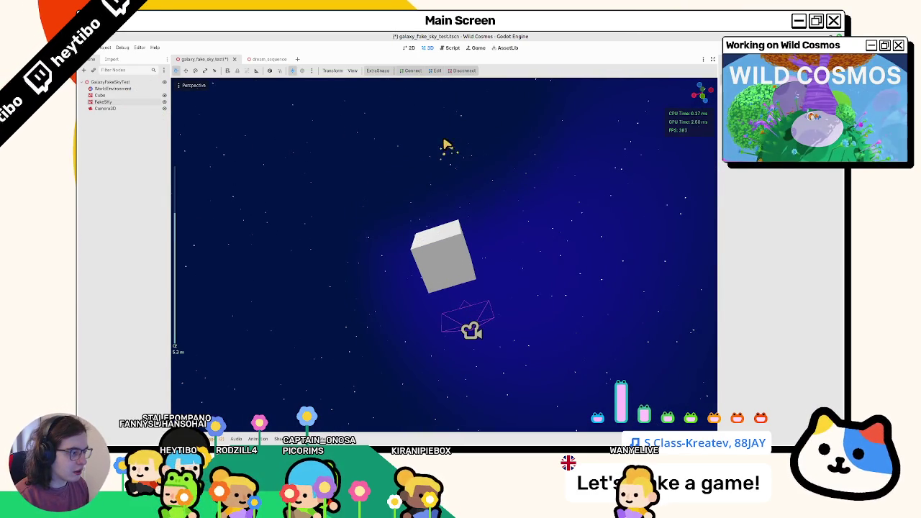
{"action": "middle_click_drag", "start_coordinate": [446, 143], "coordinate": [540, 303]}
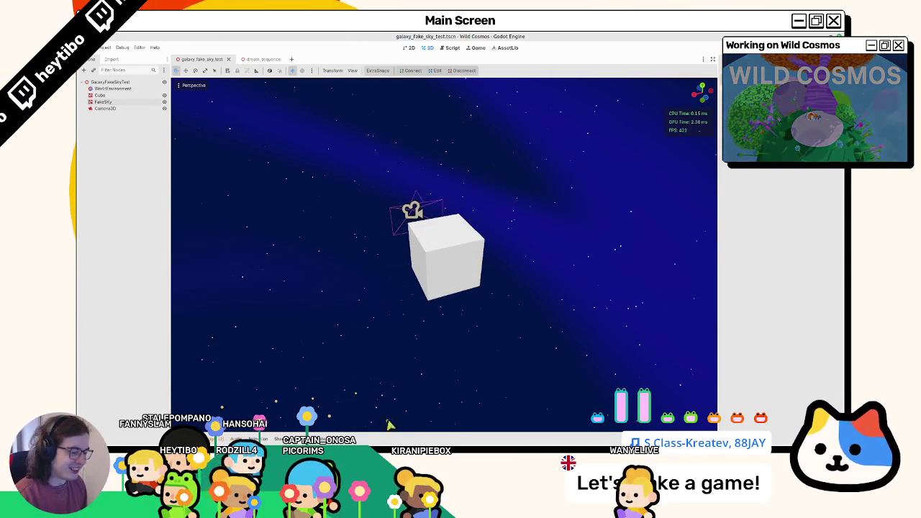
{"action": "key", "text": "alt+Tab"}
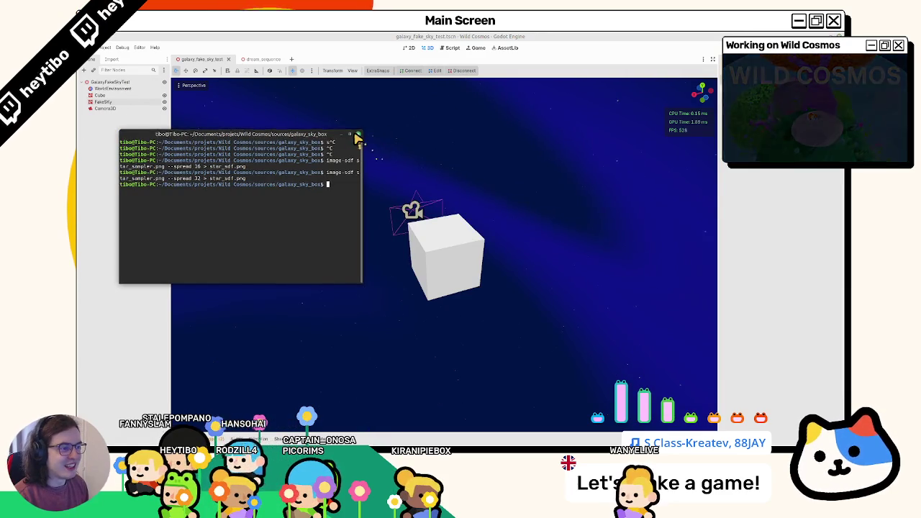
{"action": "left_click", "coordinate": [359, 134]}
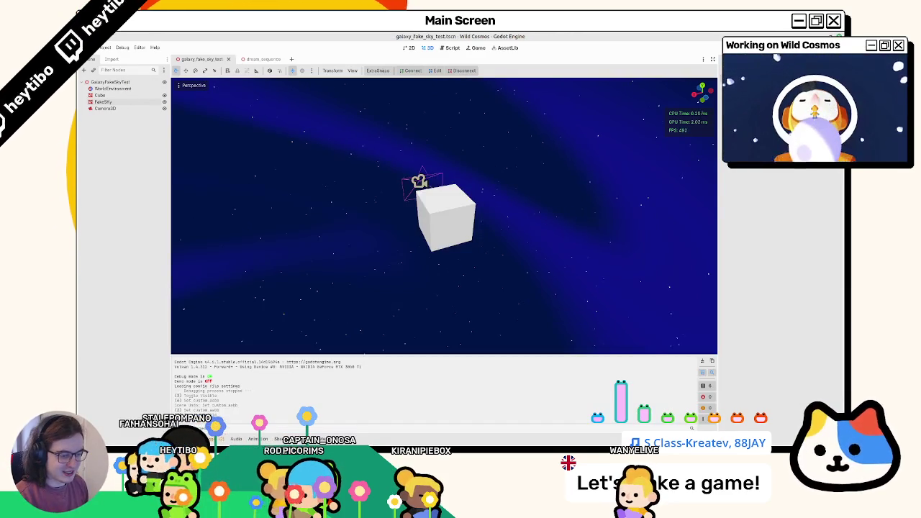
Clear the debugger errors, show res:// in the FileSystem dock and open the scene picker
{"action": "left_click", "coordinate": [708, 262]}
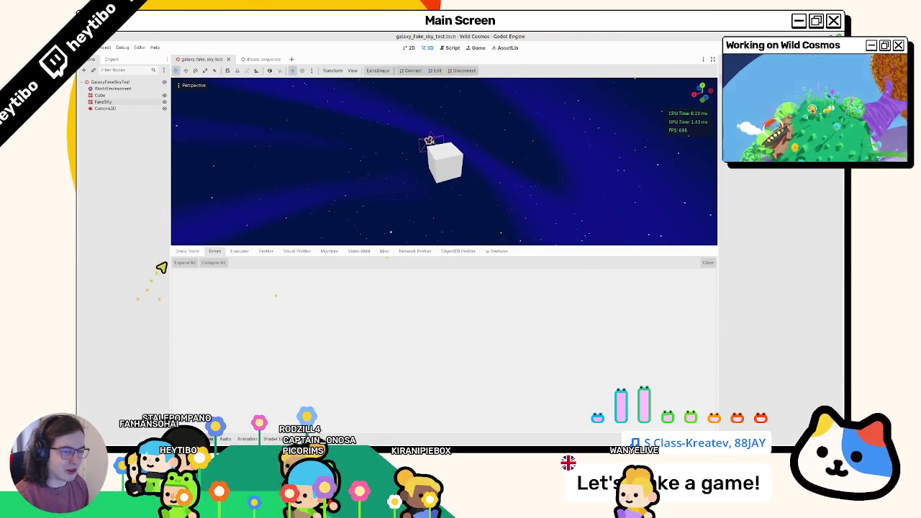
{"action": "left_click", "coordinate": [183, 252]}
{"action": "left_click", "coordinate": [272, 439]}
{"action": "left_click", "coordinate": [189, 439]}
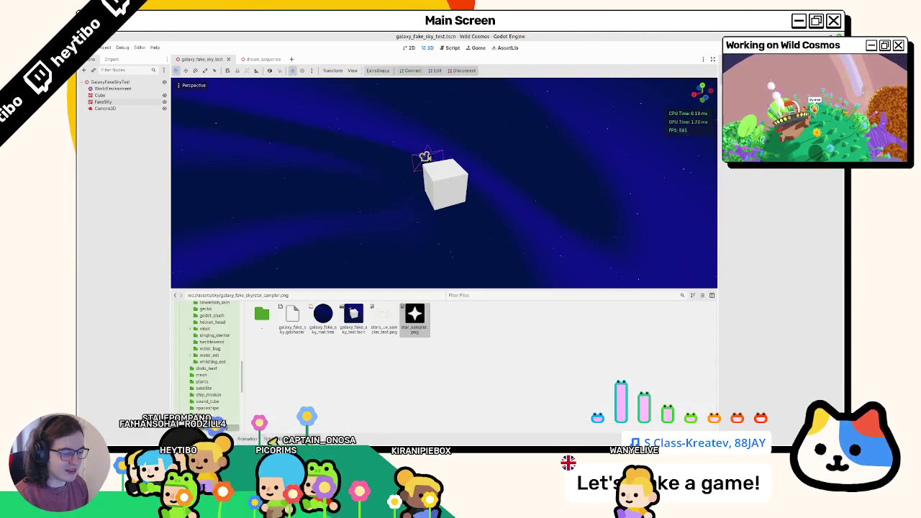
{"action": "scroll", "coordinate": [193, 352], "scroll_direction": "up", "scroll_amount": 5}
{"action": "scroll", "coordinate": [195, 350], "scroll_direction": "up", "scroll_amount": 5}
{"action": "left_click", "coordinate": [194, 315]}
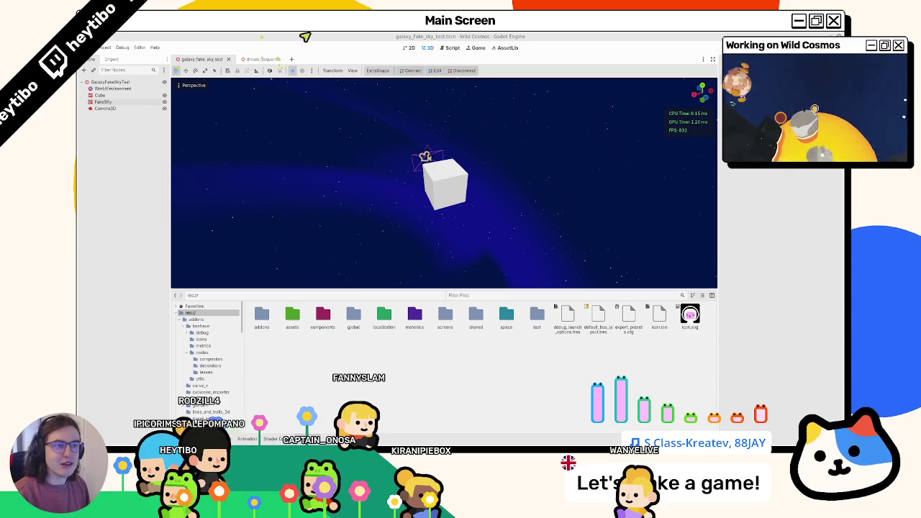
{"action": "key", "text": "ctrl+shift+o"}
Open dream_sequence_2 and orbit around the sand island to inspect the swirling cloud sky
{"action": "type", "text": "dream"}
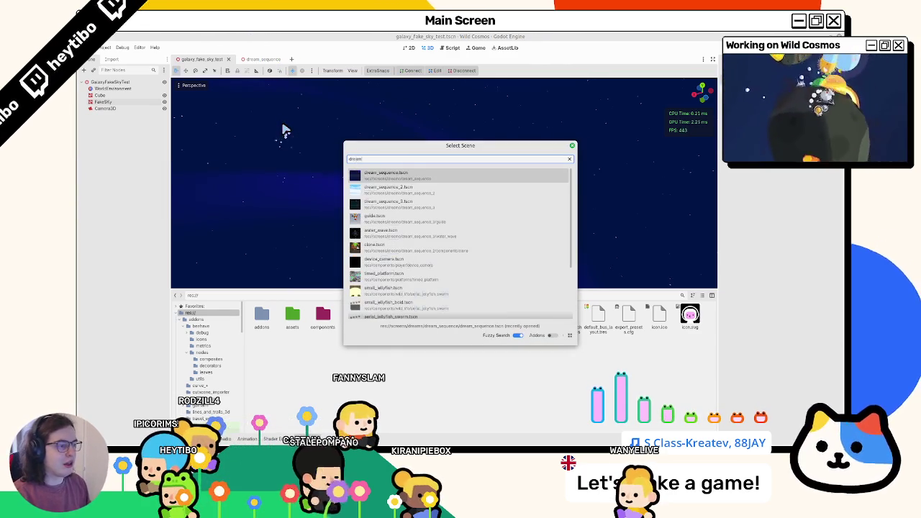
{"action": "key", "text": "Down"}
{"action": "key", "text": "Return"}
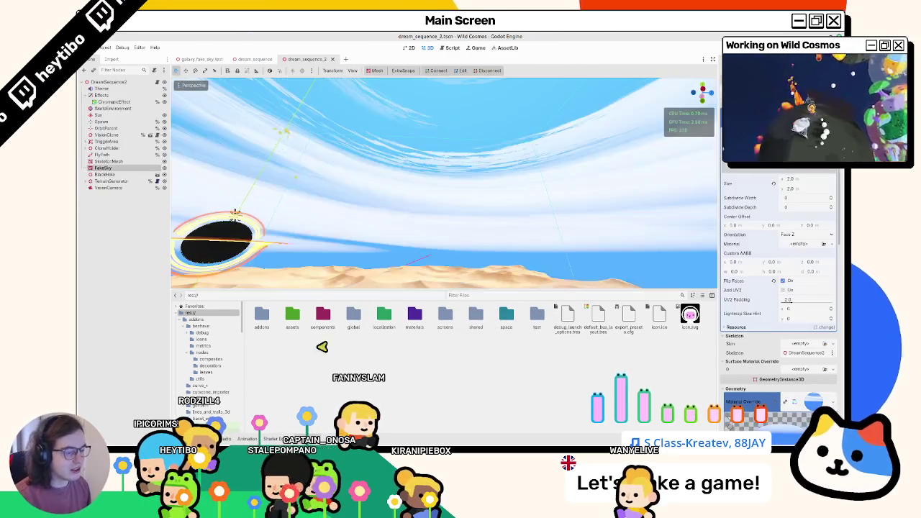
{"action": "mouse_move", "coordinate": [234, 214]}
{"action": "middle_mouse_down"}
{"action": "mouse_move", "coordinate": [382, 240]}
{"action": "mouse_move", "coordinate": [405, 173]}
{"action": "mouse_move", "coordinate": [421, 185]}
{"action": "mouse_move", "coordinate": [382, 257]}
{"action": "mouse_move", "coordinate": [304, 284]}
{"action": "mouse_move", "coordinate": [206, 273]}
{"action": "mouse_move", "coordinate": [208, 259]}
{"action": "mouse_move", "coordinate": [313, 278]}
{"action": "mouse_move", "coordinate": [345, 212]}
{"action": "middle_mouse_up"}
{"action": "key", "text": "f"}
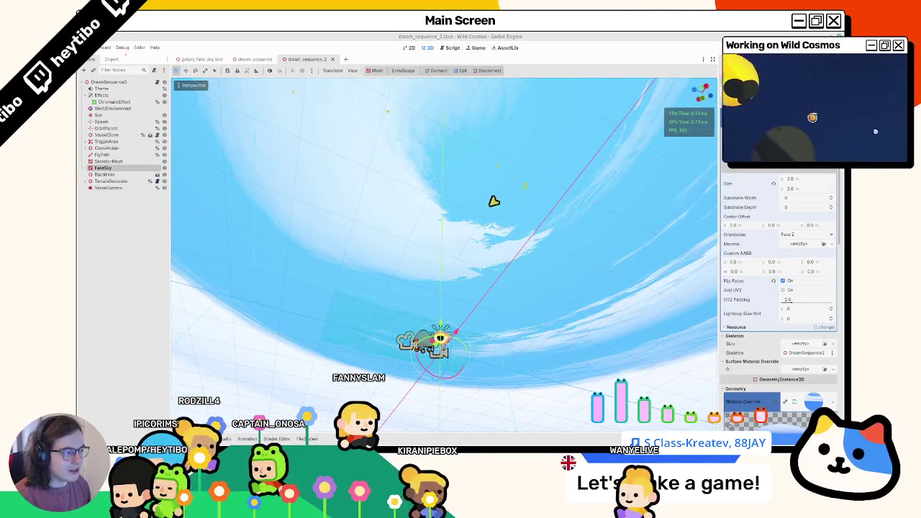
{"action": "mouse_move", "coordinate": [470, 238]}
{"action": "middle_mouse_down"}
{"action": "mouse_move", "coordinate": [436, 262]}
{"action": "mouse_move", "coordinate": [409, 253]}
{"action": "mouse_move", "coordinate": [482, 232]}
{"action": "middle_mouse_up"}
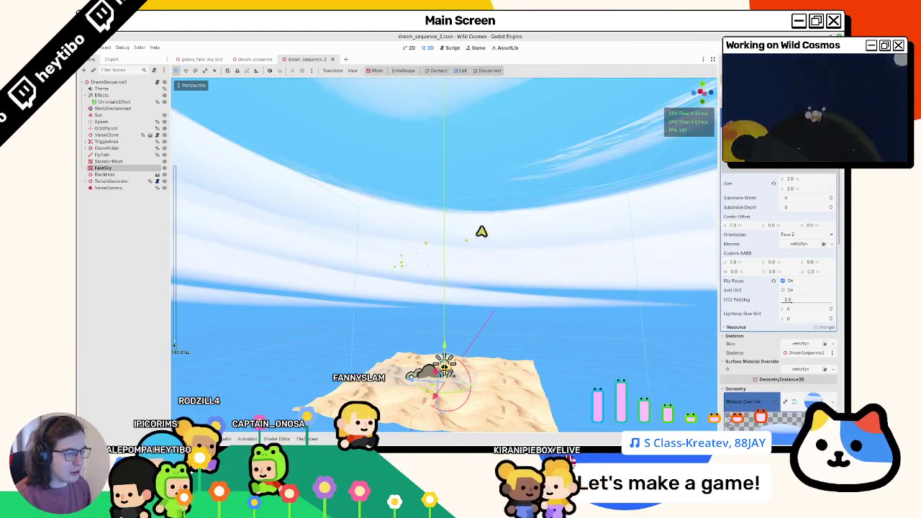
{"action": "mouse_move", "coordinate": [411, 240]}
{"action": "middle_mouse_down"}
{"action": "mouse_move", "coordinate": [535, 237]}
{"action": "mouse_move", "coordinate": [495, 271]}
{"action": "mouse_move", "coordinate": [494, 228]}
{"action": "mouse_move", "coordinate": [425, 222]}
{"action": "middle_mouse_up"}
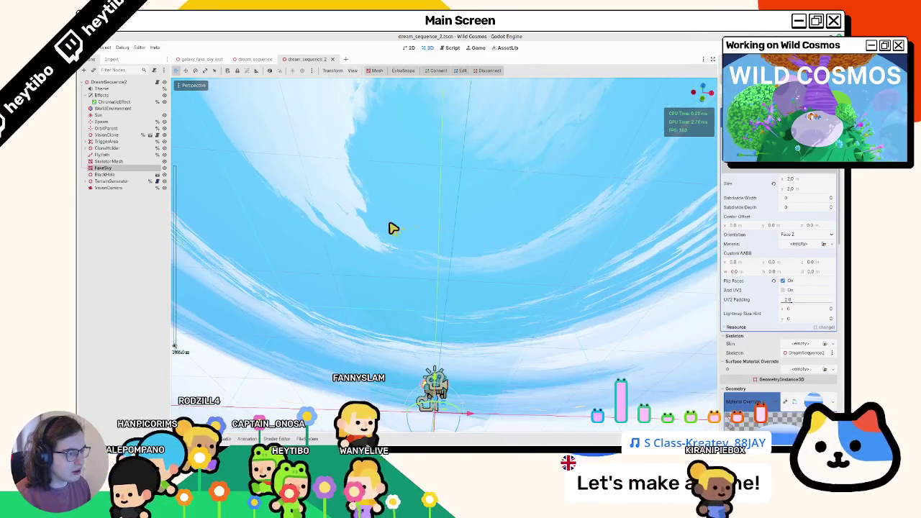
{"action": "mouse_move", "coordinate": [365, 186]}
{"action": "middle_mouse_down"}
{"action": "mouse_move", "coordinate": [354, 130]}
{"action": "mouse_move", "coordinate": [321, 212]}
{"action": "middle_mouse_up"}
{"action": "middle_click_drag", "start_coordinate": [409, 298], "coordinate": [275, 315]}
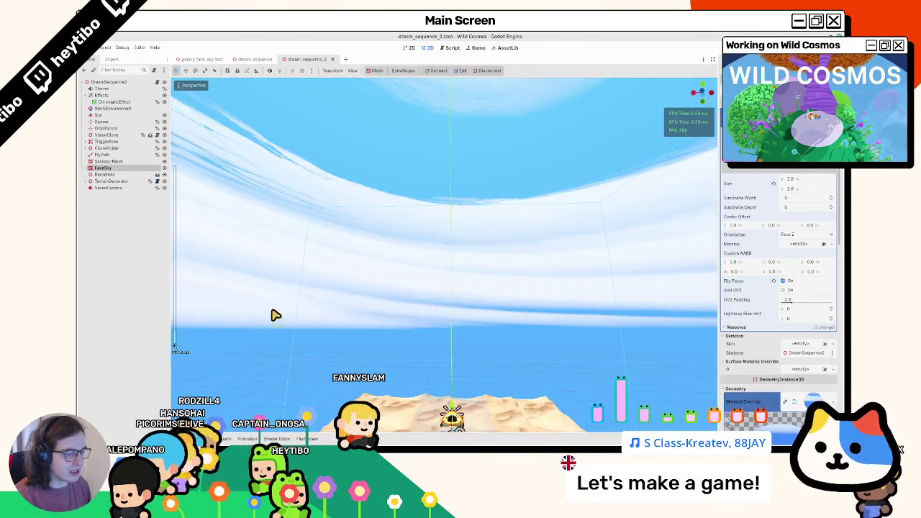
{"action": "mouse_move", "coordinate": [372, 314]}
{"action": "middle_mouse_down"}
{"action": "mouse_move", "coordinate": [339, 193]}
{"action": "mouse_move", "coordinate": [333, 204]}
{"action": "middle_mouse_up"}
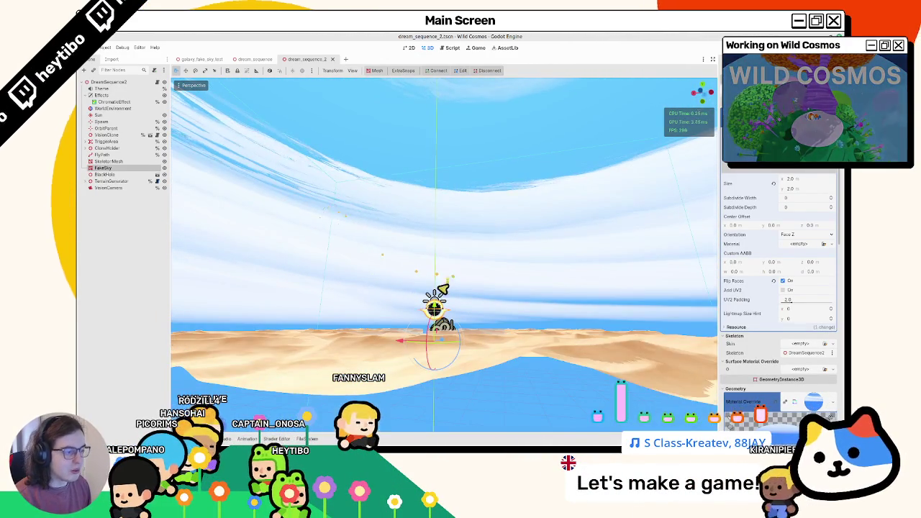
{"action": "middle_click_drag", "start_coordinate": [447, 282], "coordinate": [411, 285]}
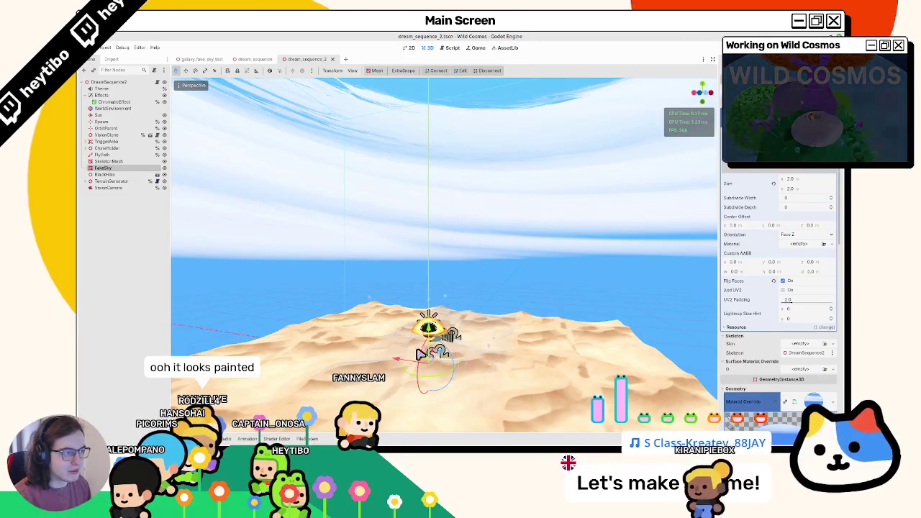
{"action": "mouse_move", "coordinate": [381, 330]}
{"action": "middle_mouse_down"}
{"action": "mouse_move", "coordinate": [342, 304]}
{"action": "mouse_move", "coordinate": [354, 240]}
{"action": "middle_mouse_up"}
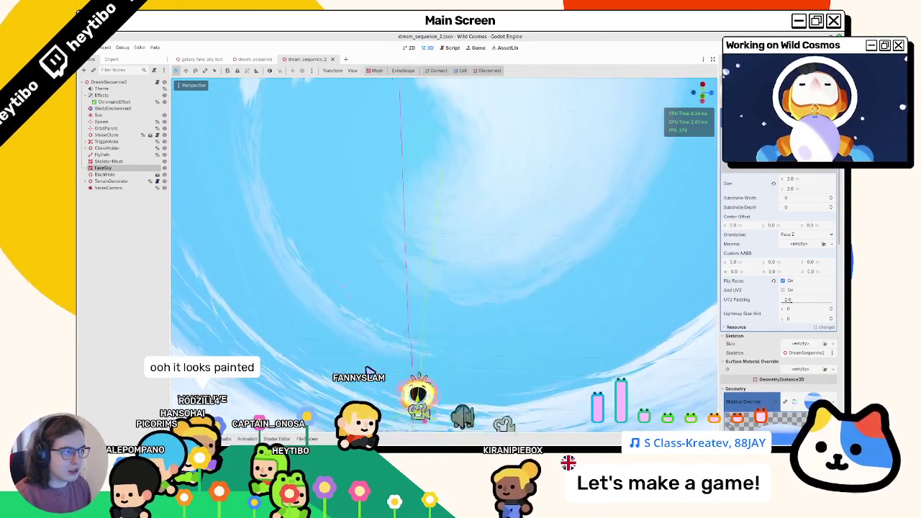
{"action": "middle_click_drag", "start_coordinate": [429, 298], "coordinate": [463, 199]}
{"action": "mouse_move", "coordinate": [493, 272]}
{"action": "middle_mouse_down"}
{"action": "mouse_move", "coordinate": [374, 333]}
{"action": "mouse_move", "coordinate": [403, 339]}
{"action": "mouse_move", "coordinate": [232, 264]}
{"action": "mouse_move", "coordinate": [381, 253]}
{"action": "mouse_move", "coordinate": [446, 180]}
{"action": "mouse_move", "coordinate": [425, 262]}
{"action": "middle_mouse_up"}
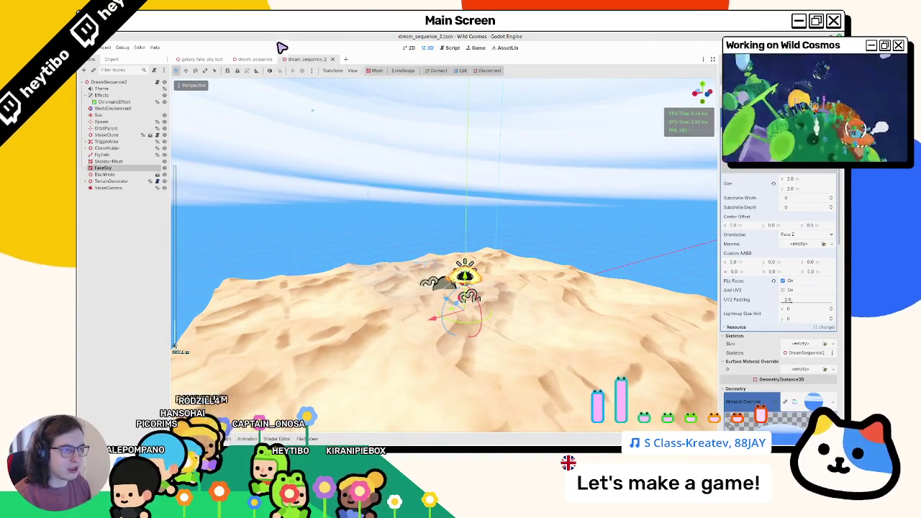
Compare with the dream_sequence starfield scene, then return to dream_sequence_2
{"action": "left_click", "coordinate": [332, 59]}
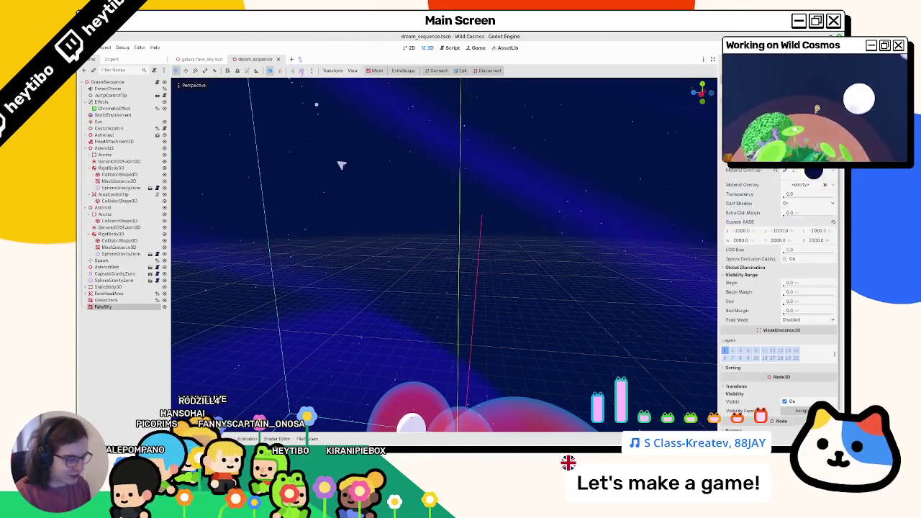
{"action": "mouse_move", "coordinate": [429, 227]}
{"action": "middle_mouse_down"}
{"action": "mouse_move", "coordinate": [473, 247]}
{"action": "mouse_move", "coordinate": [518, 199]}
{"action": "mouse_move", "coordinate": [449, 185]}
{"action": "middle_mouse_up"}
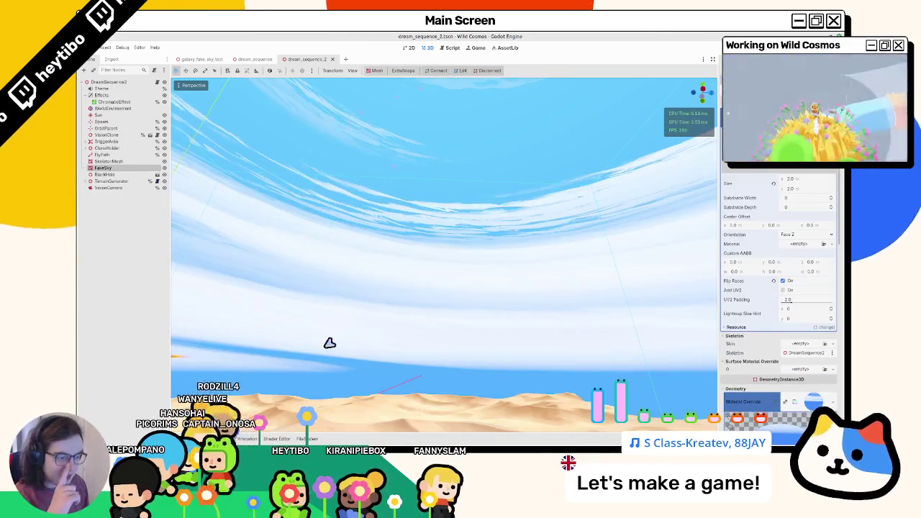
{"action": "left_click", "coordinate": [277, 439]}
Expand FakeSky's material in the Inspector and open its fake_sky shader code
{"action": "left_click", "coordinate": [307, 439]}
{"action": "left_click", "coordinate": [307, 439]}
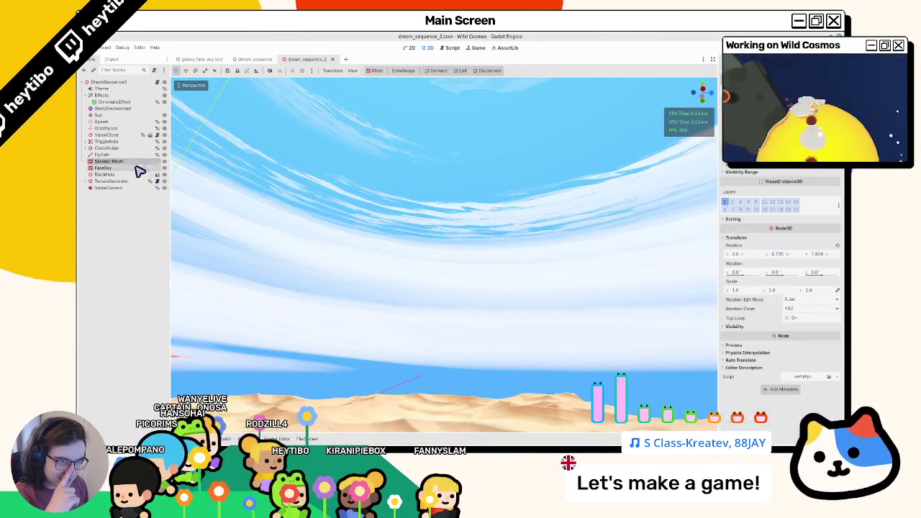
{"action": "scroll", "coordinate": [792, 303], "scroll_direction": "down", "scroll_amount": 5}
{"action": "left_click", "coordinate": [804, 309]}
{"action": "scroll", "coordinate": [805, 308], "scroll_direction": "down", "scroll_amount": 2}
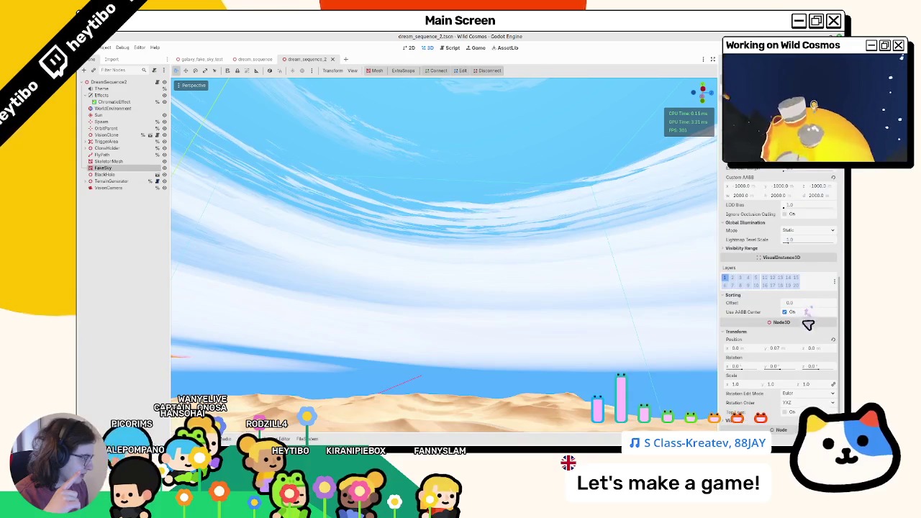
{"action": "scroll", "coordinate": [805, 310], "scroll_direction": "up", "scroll_amount": 2}
{"action": "scroll", "coordinate": [804, 331], "scroll_direction": "up", "scroll_amount": 3}
{"action": "left_click", "coordinate": [805, 333]}
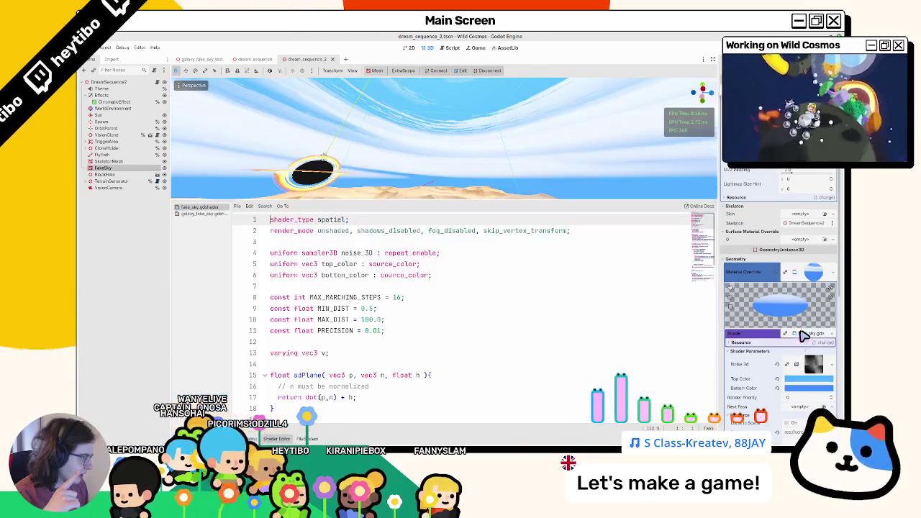
Remove the ro ray origin parameter from the rayMarch function signature and its call
{"action": "scroll", "coordinate": [376, 346], "scroll_direction": "down", "scroll_amount": 8}
{"action": "scroll", "coordinate": [383, 342], "scroll_direction": "down", "scroll_amount": 6}
{"action": "scroll", "coordinate": [385, 342], "scroll_direction": "down", "scroll_amount": 1}
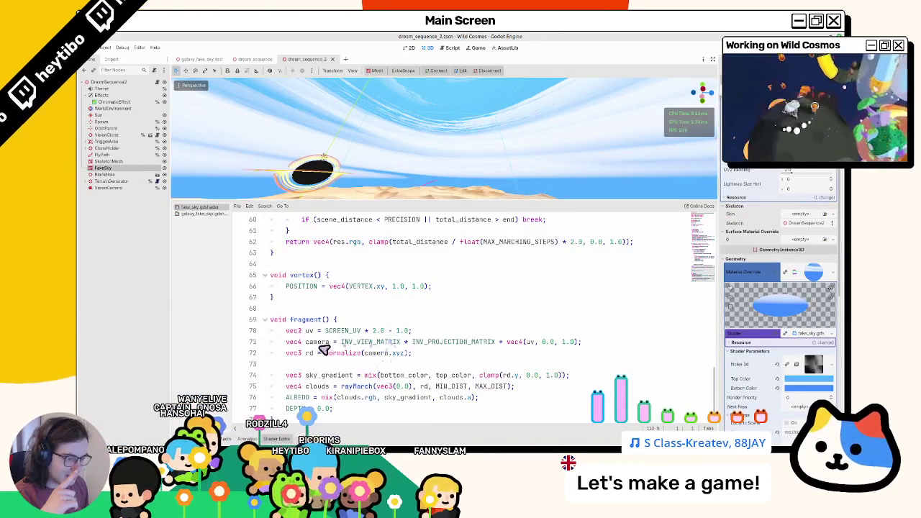
{"action": "double_click", "coordinate": [308, 353]}
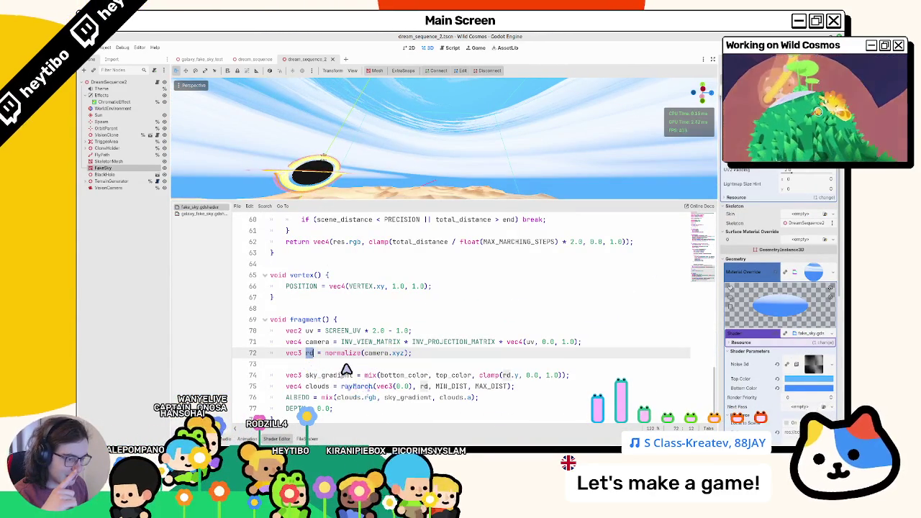
{"action": "left_click", "coordinate": [340, 364]}
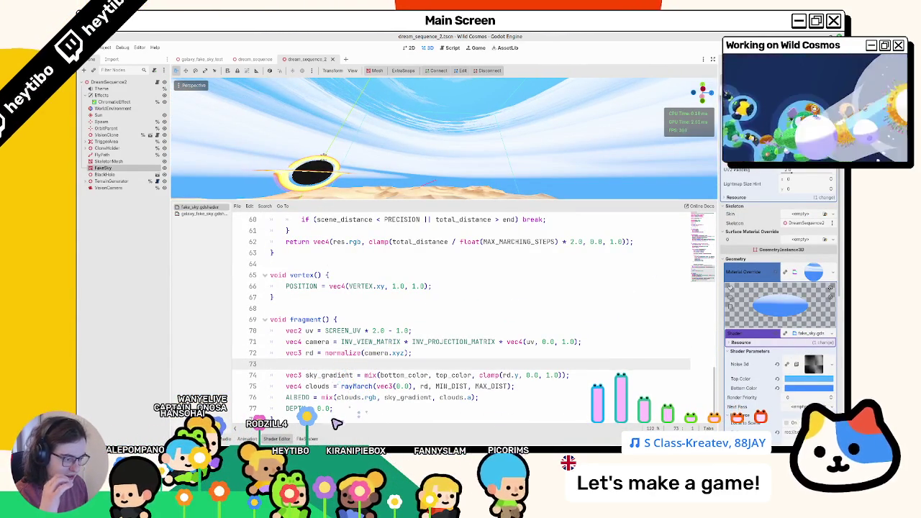
{"action": "left_click_drag", "start_coordinate": [376, 386], "coordinate": [416, 386]}
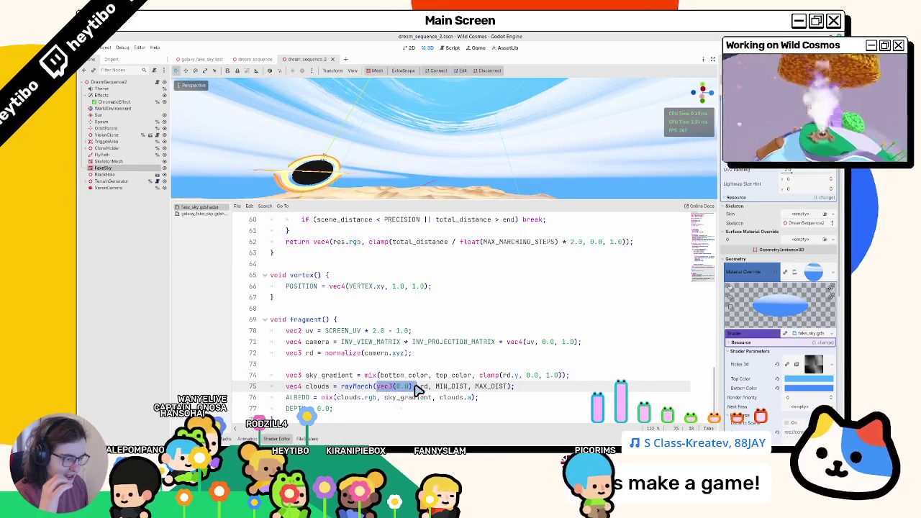
{"action": "left_click", "coordinate": [377, 386], "text": "ctrl"}
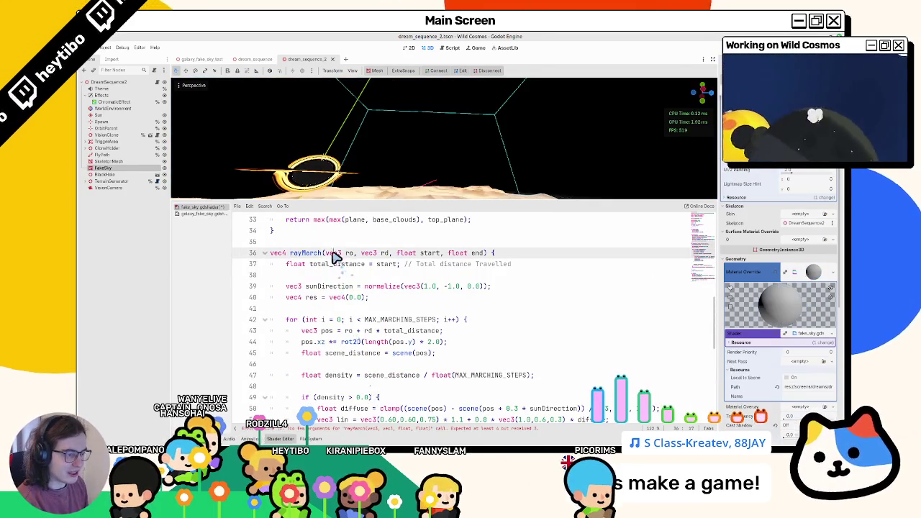
{"action": "left_click_drag", "start_coordinate": [323, 253], "coordinate": [354, 252]}
{"action": "key", "text": "BackSpace"}
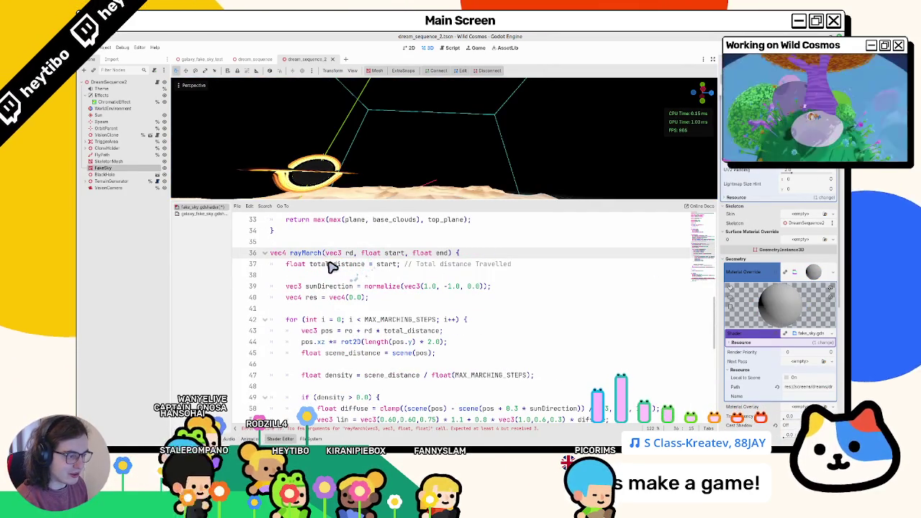
{"action": "double_click", "coordinate": [349, 331]}
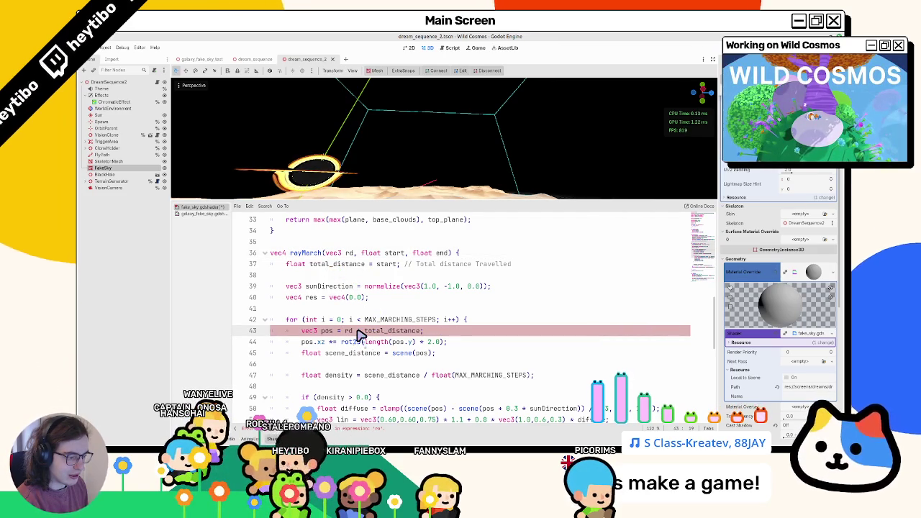
Orbit up to check the clouds, hide the shader panel and close dream_sequence_2
{"action": "mouse_move", "coordinate": [411, 160]}
{"action": "middle_mouse_down"}
{"action": "mouse_move", "coordinate": [425, 123]}
{"action": "mouse_move", "coordinate": [502, 125]}
{"action": "middle_mouse_up"}
{"action": "scroll", "coordinate": [454, 319], "scroll_direction": "down", "scroll_amount": 9}
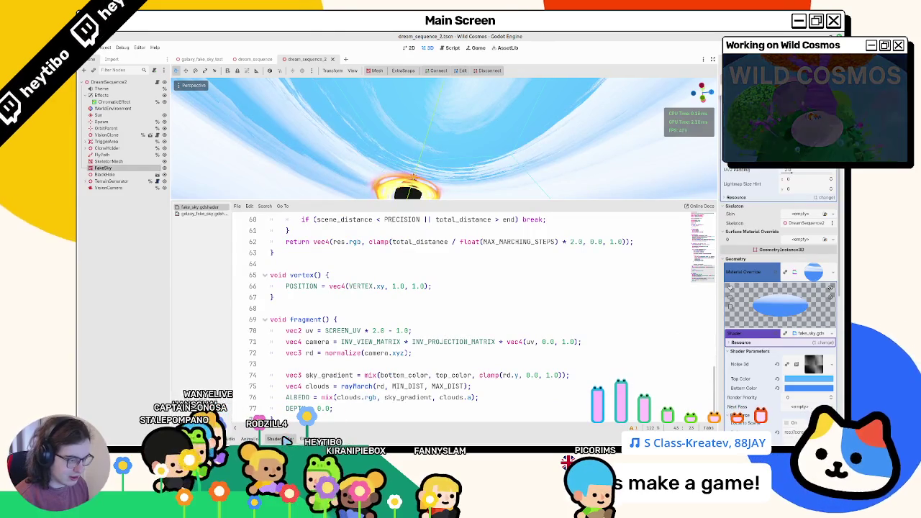
{"action": "key", "text": "ctrl+j"}
{"action": "left_click", "coordinate": [333, 59]}
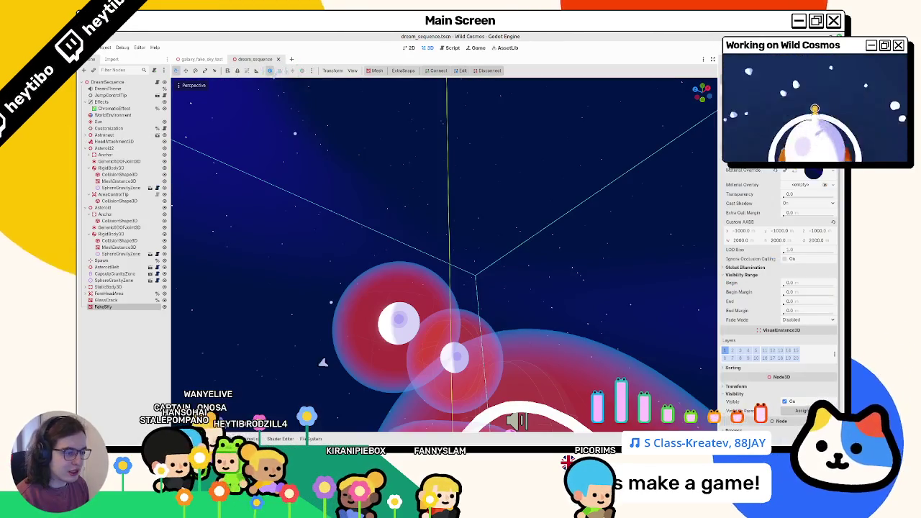
Open the galaxy sky shader and review its ray direction code on lines 31 and 33
{"action": "left_click", "coordinate": [812, 177]}
{"action": "scroll", "coordinate": [479, 345], "scroll_direction": "down", "scroll_amount": 5}
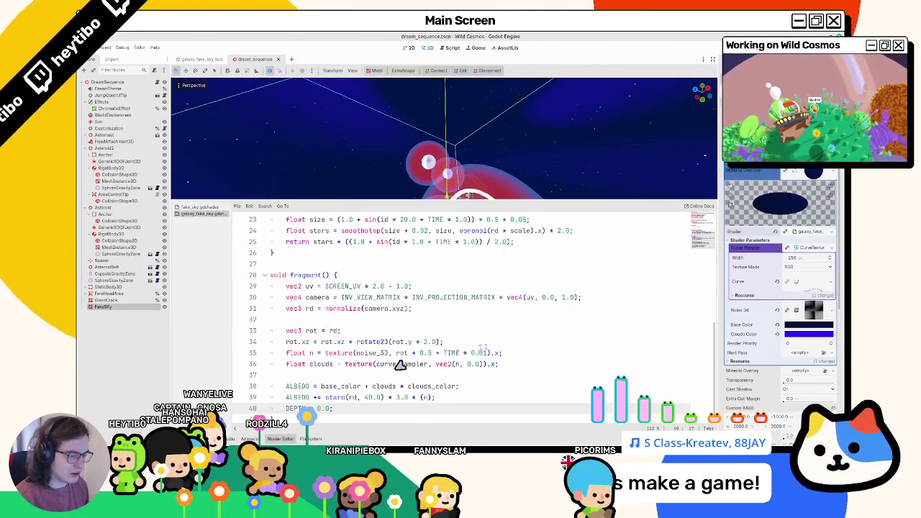
{"action": "left_click", "coordinate": [313, 309]}
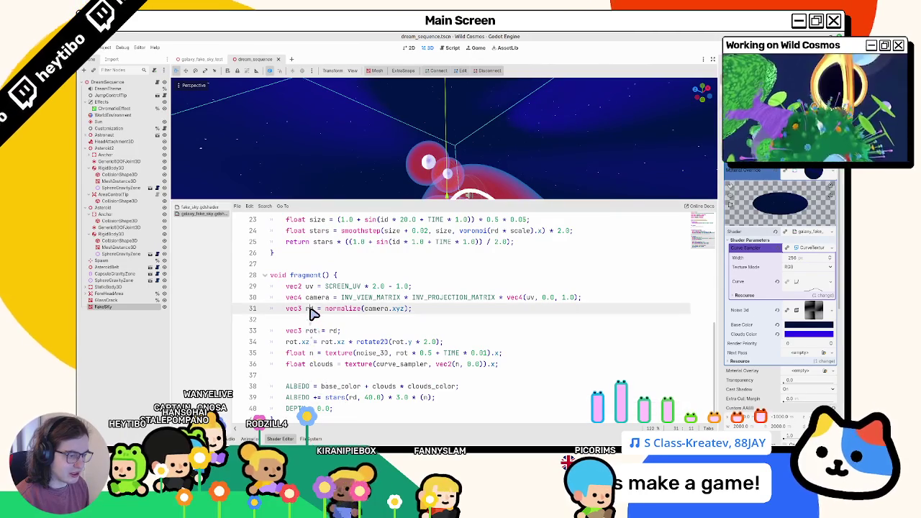
{"action": "left_click", "coordinate": [333, 331]}
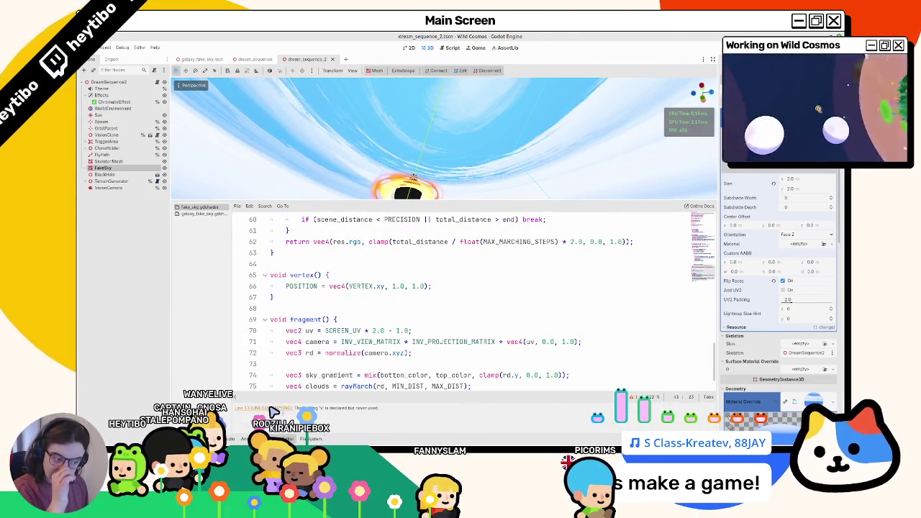
Delete the unused 'varying vec3 v;' line and the blank line it leaves
{"action": "left_click", "coordinate": [272, 408]}
{"action": "key", "text": "ctrl+shift+k"}
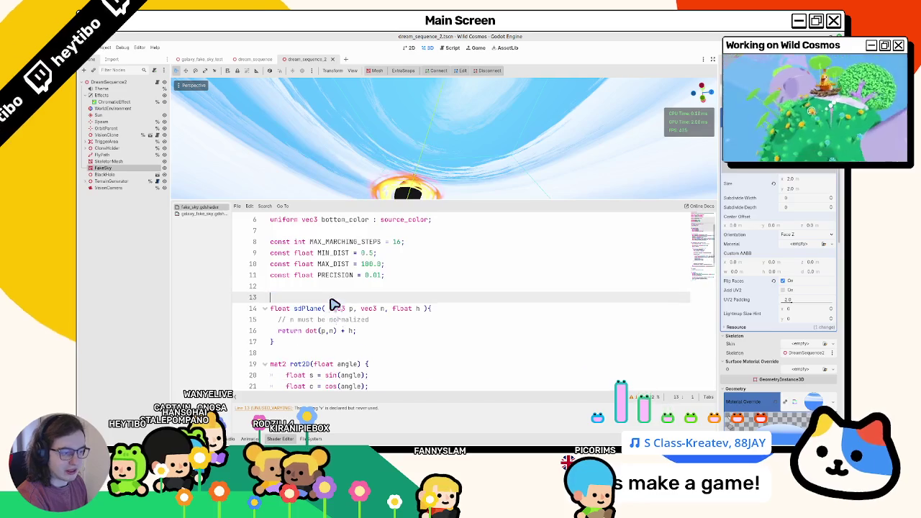
{"action": "scroll", "coordinate": [333, 305], "scroll_direction": "down", "scroll_amount": 4}
{"action": "key", "text": "BackSpace"}
{"action": "scroll", "coordinate": [329, 314], "scroll_direction": "up", "scroll_amount": 2}
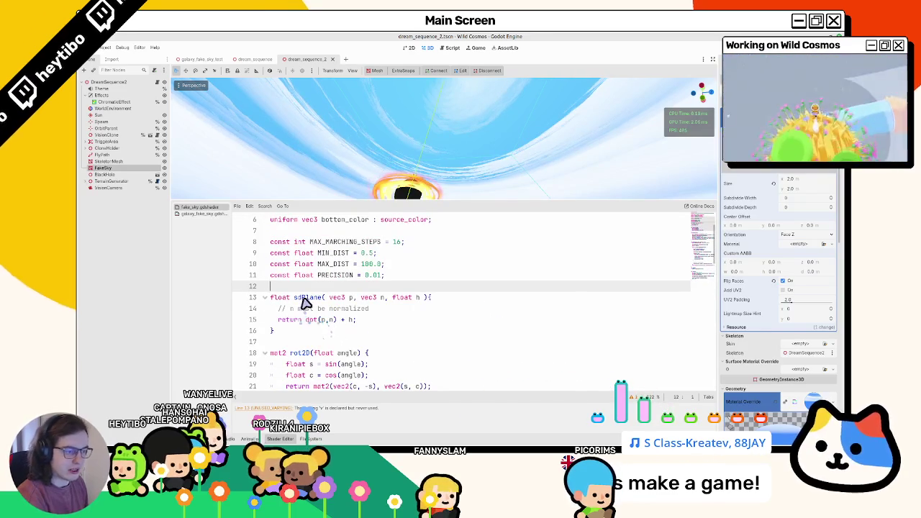
Search for other sdPlane uses, then fold the rayMarch function
{"action": "double_click", "coordinate": [305, 298]}
{"action": "key", "text": "ctrl+f"}
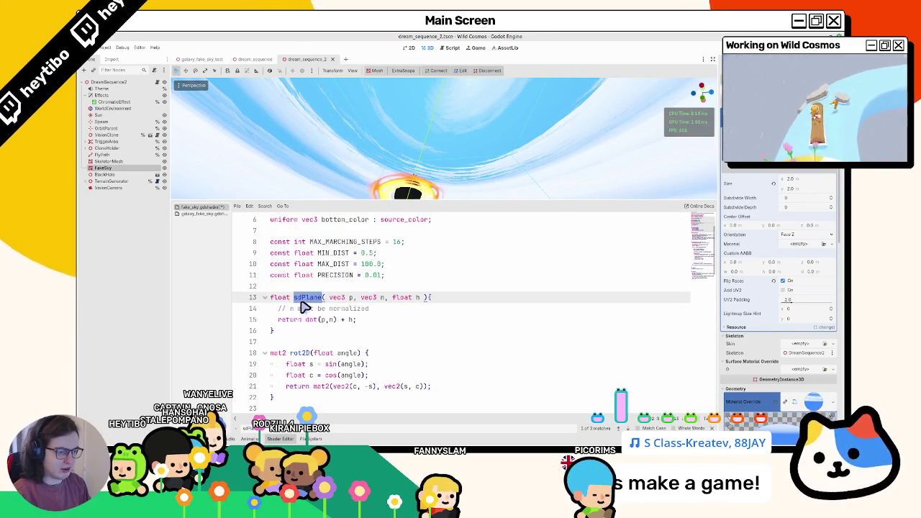
{"action": "key", "text": "Return"}
{"action": "key", "text": "Escape"}
{"action": "scroll", "coordinate": [302, 306], "scroll_direction": "down", "scroll_amount": 4}
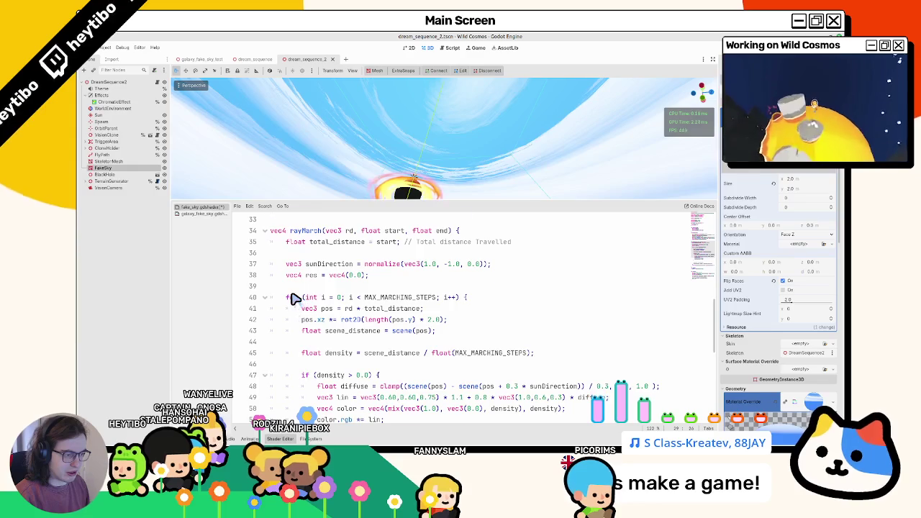
{"action": "scroll", "coordinate": [293, 299], "scroll_direction": "up", "scroll_amount": 2}
{"action": "left_click", "coordinate": [265, 297]}
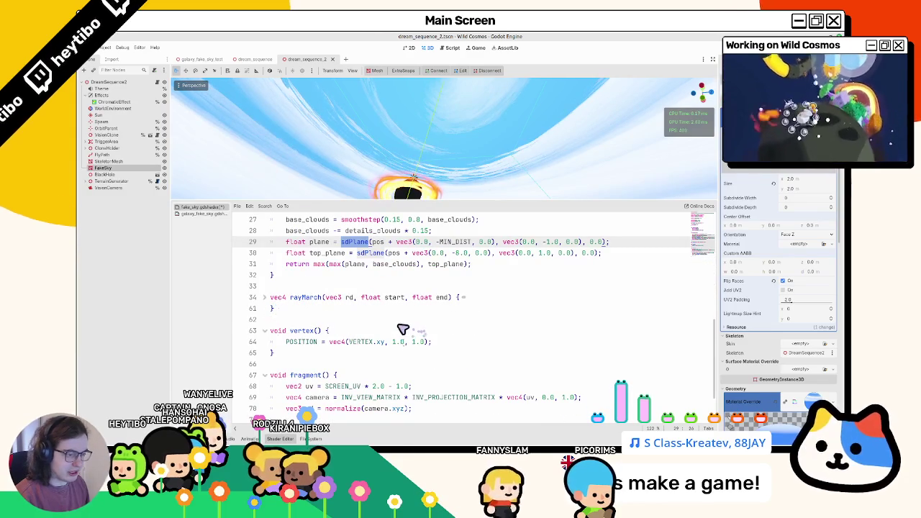
{"action": "left_click", "coordinate": [402, 321]}
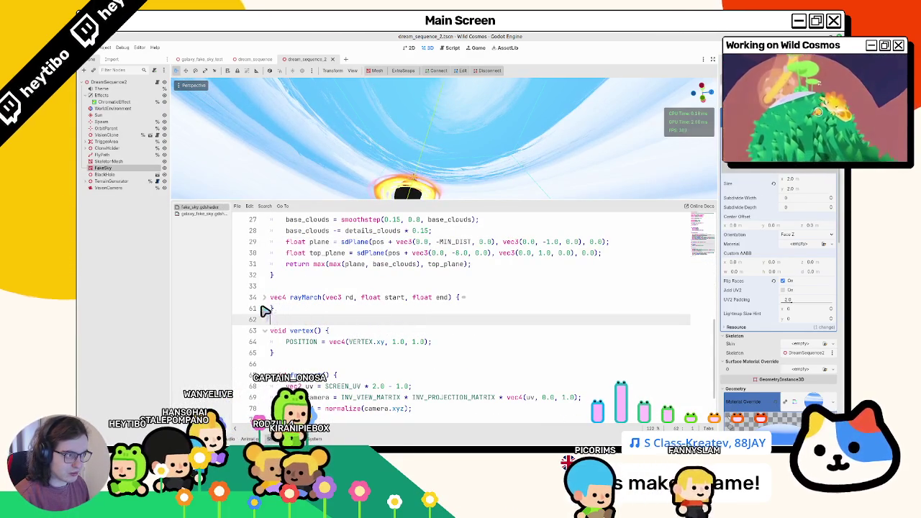
Close the dream_sequence_2 scene tab, leaving dream_sequence.tscn open
{"action": "mouse_move", "coordinate": [253, 59]}
{"action": "key", "text": "ctrl+shift+w"}
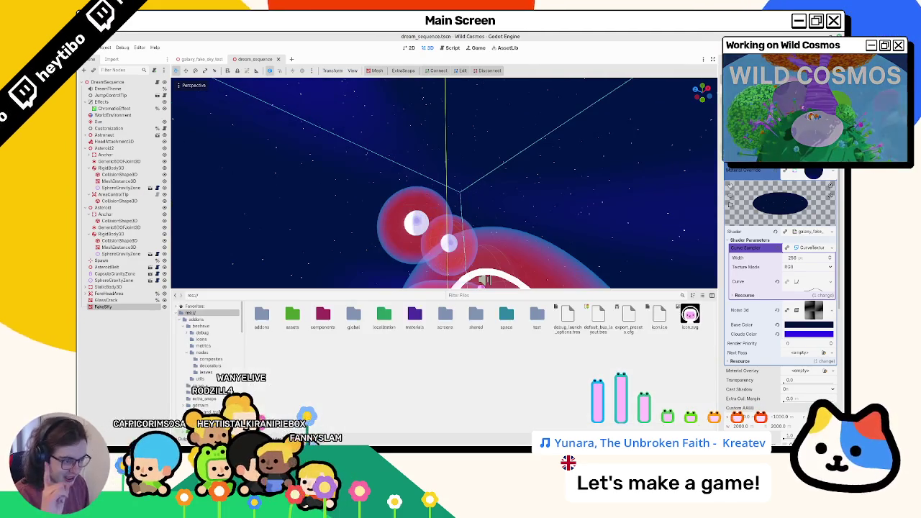
In the FileSystem dock, browse into assets/sky/galaxy_fake_sky
{"action": "key", "text": "alt+f"}
{"action": "scroll", "coordinate": [209, 345], "scroll_direction": "down", "scroll_amount": 2}
{"action": "scroll", "coordinate": [208, 345], "scroll_direction": "down", "scroll_amount": 2}
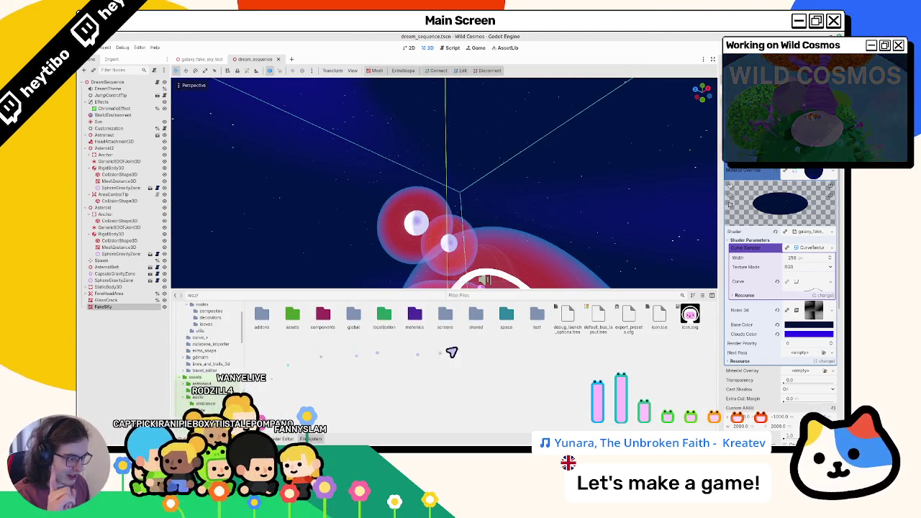
{"action": "double_click", "coordinate": [293, 319]}
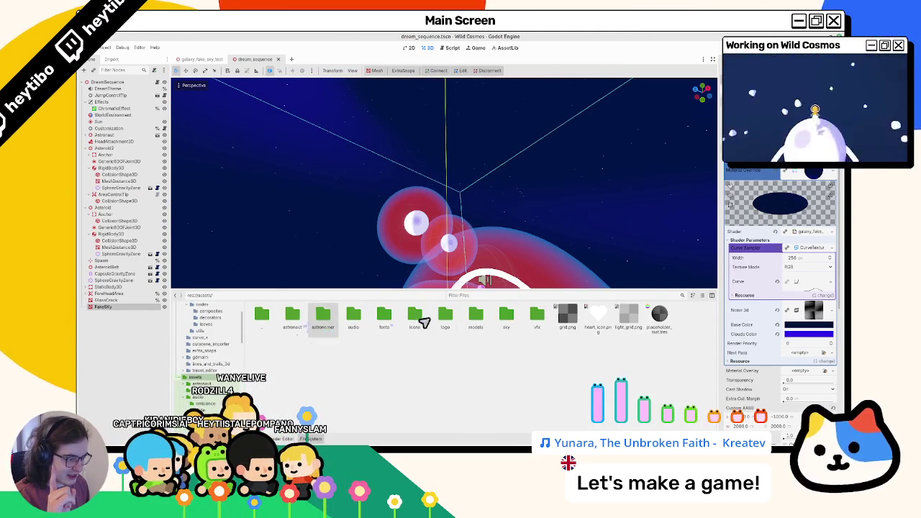
{"action": "double_click", "coordinate": [515, 323]}
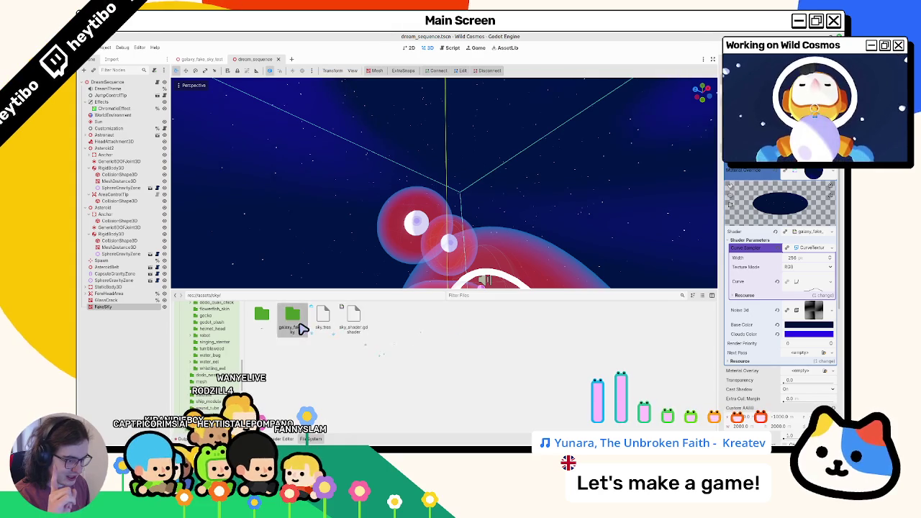
{"action": "double_click", "coordinate": [292, 316]}
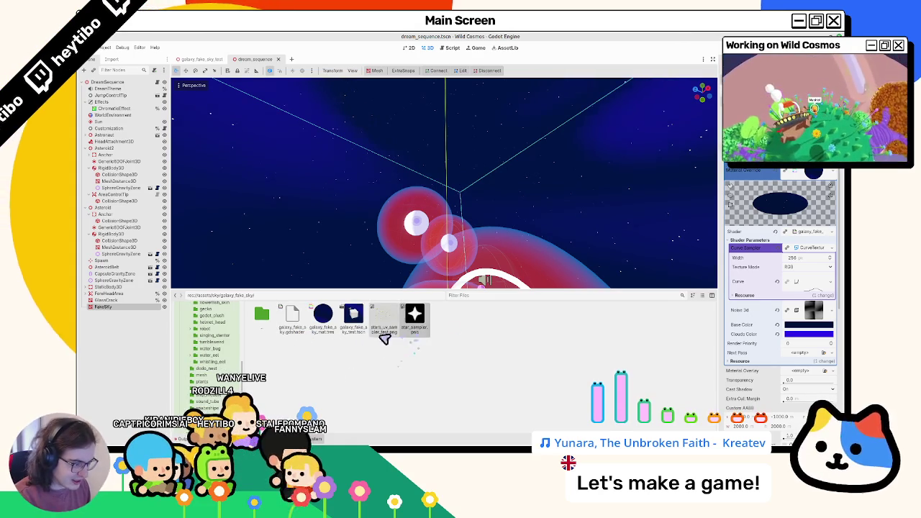
Confirm no scene owns star_sampler.png or stars_uv_sampler_test.png, then delete both textures
{"action": "right_click", "coordinate": [407, 335]}
{"action": "left_click", "coordinate": [409, 348]}
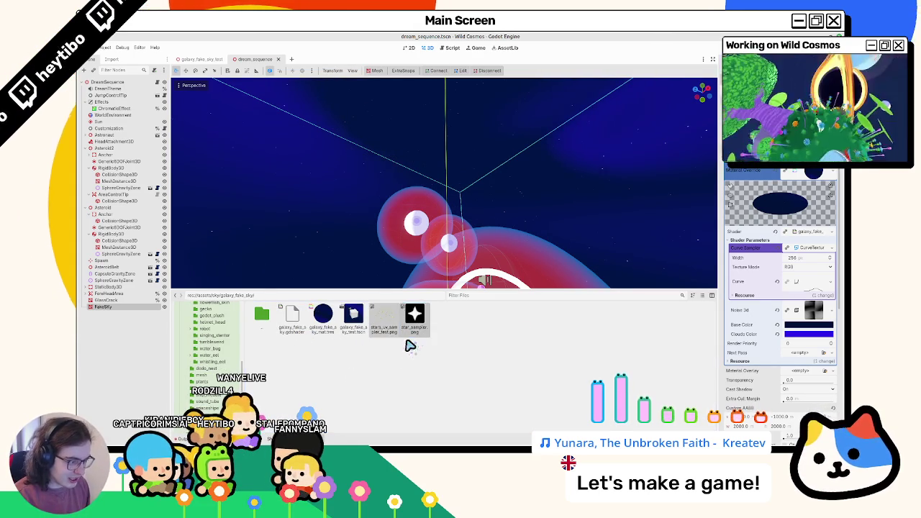
{"action": "right_click", "coordinate": [427, 328]}
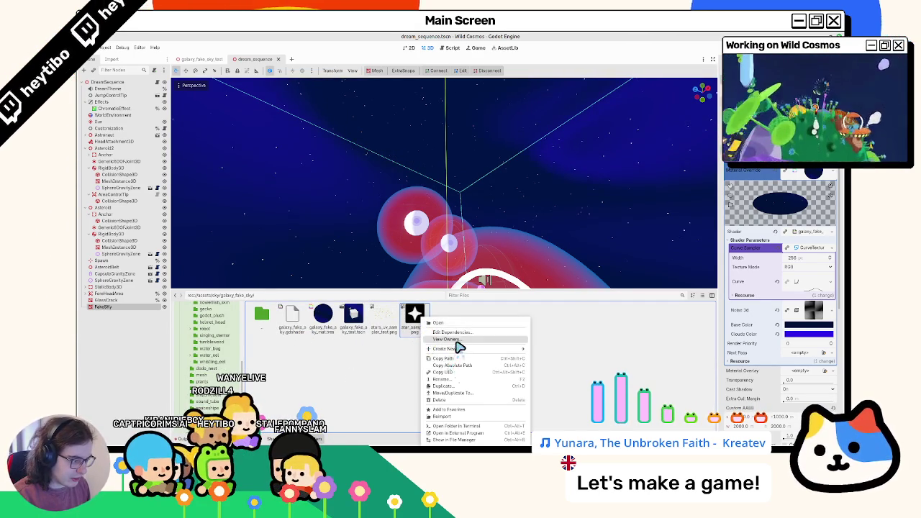
{"action": "left_click", "coordinate": [459, 339]}
{"action": "key", "text": "Escape"}
{"action": "right_click", "coordinate": [393, 331]}
{"action": "left_click", "coordinate": [408, 344]}
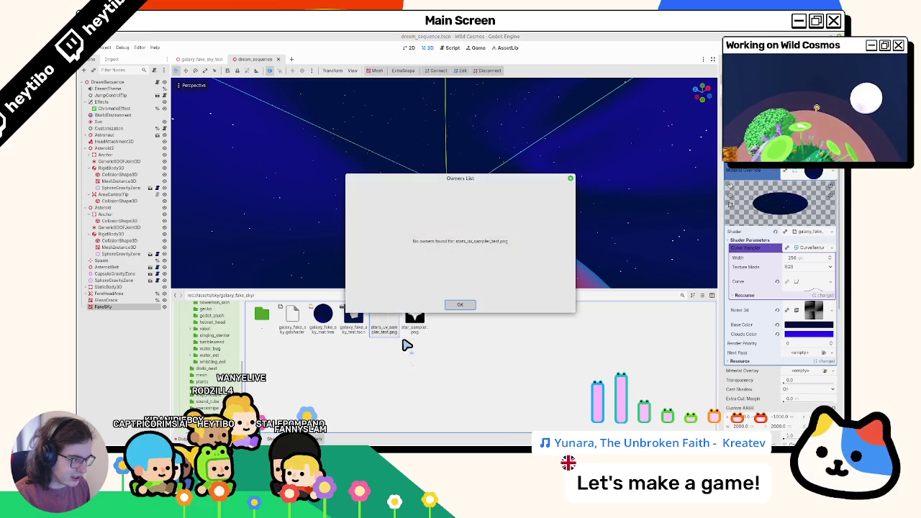
{"action": "key", "text": "Escape"}
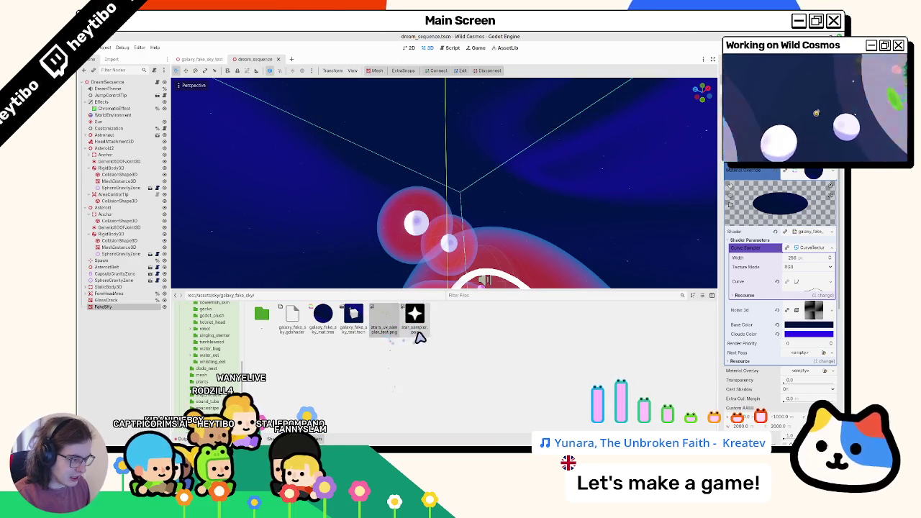
{"action": "key", "text": "Delete"}
{"action": "key", "text": "Return"}
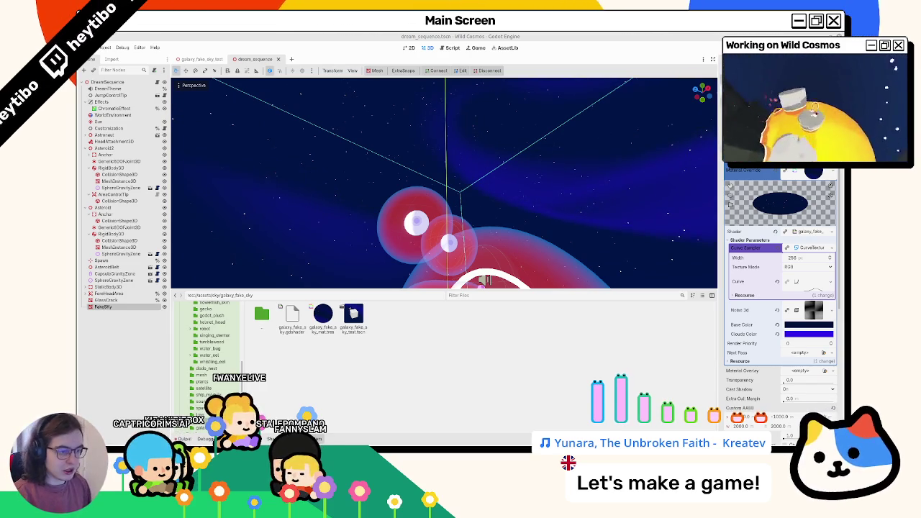
Go back up to assets and filter the FileSystem by 'dream' to reach the dream_sequence_2 folder
{"action": "double_click", "coordinate": [261, 322]}
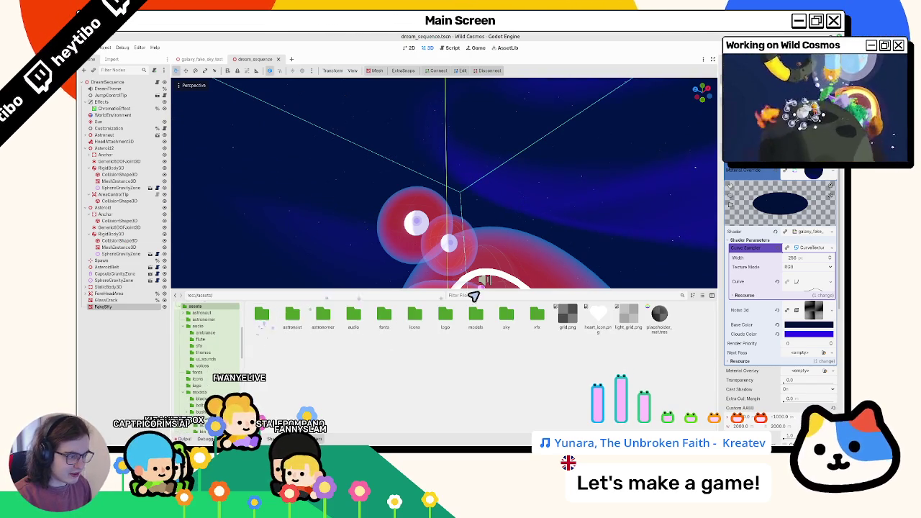
{"action": "type", "text": "dream"}
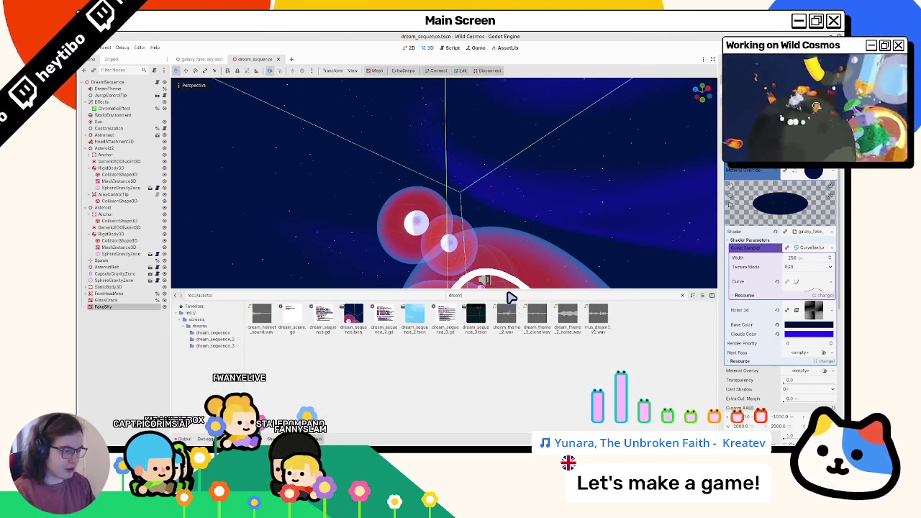
{"action": "type", "text": "_2"}
{"action": "key", "text": "BackSpace"}
{"action": "key", "text": "BackSpace"}
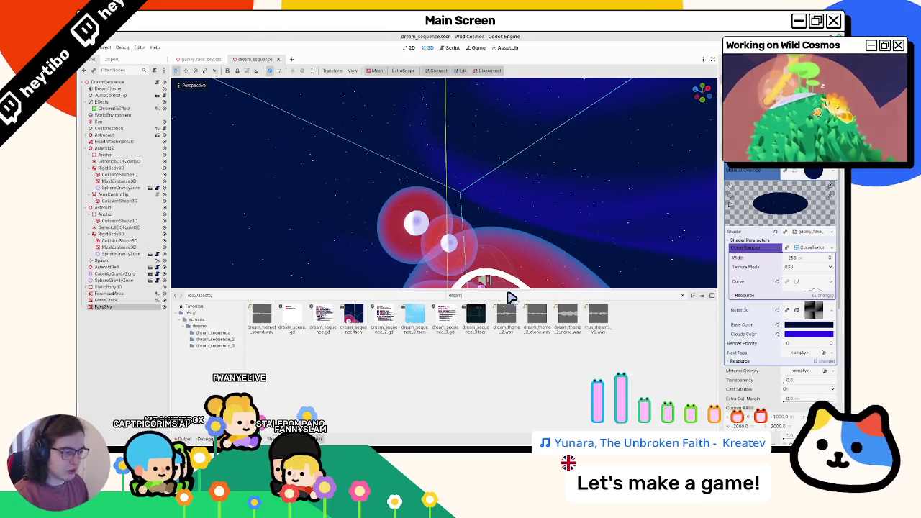
{"action": "left_click", "coordinate": [683, 296]}
Check which scenes own cloud_sky_box.png via View Owners
{"action": "left_click", "coordinate": [347, 339]}
{"action": "right_click", "coordinate": [347, 339]}
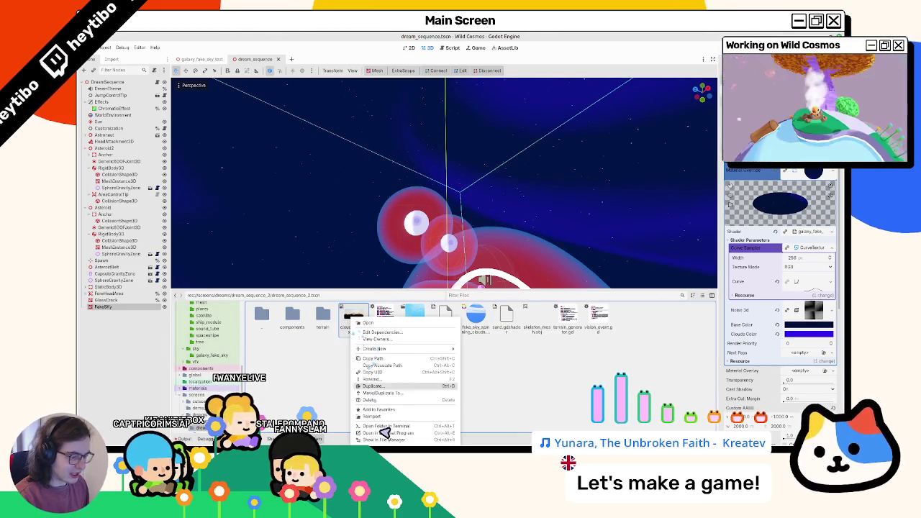
{"action": "left_click", "coordinate": [403, 441]}
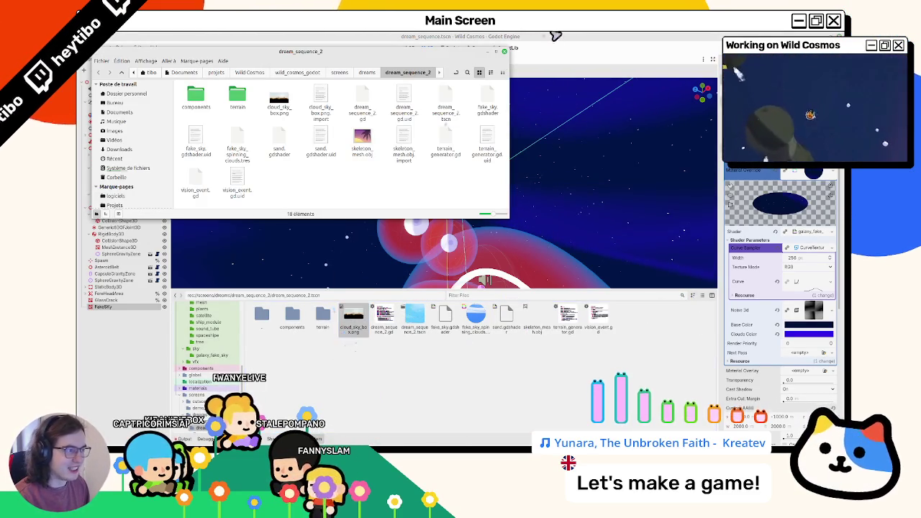
{"action": "left_click", "coordinate": [505, 52]}
{"action": "right_click", "coordinate": [351, 320]}
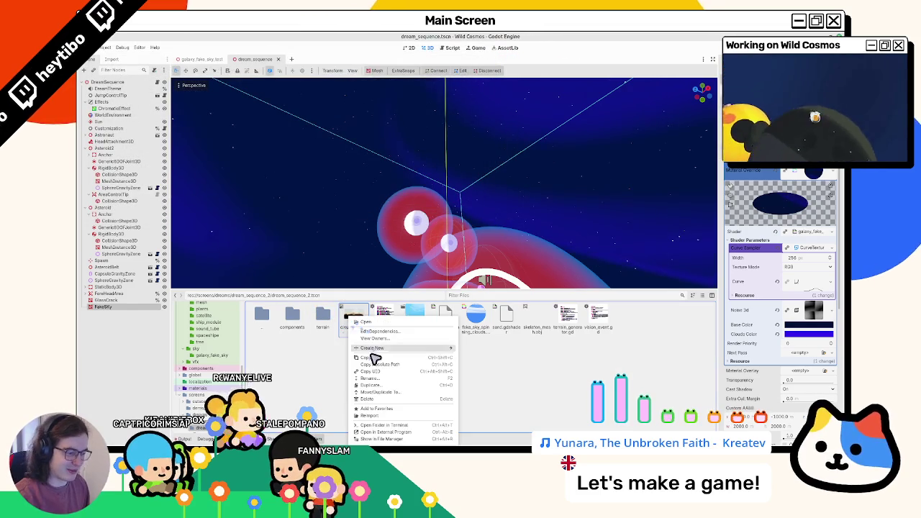
{"action": "left_click", "coordinate": [375, 338]}
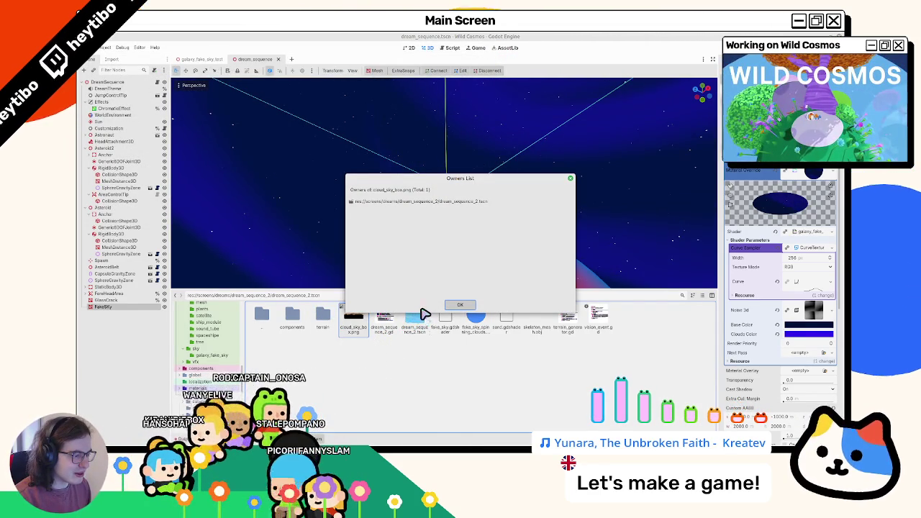
{"action": "key", "text": "Escape"}
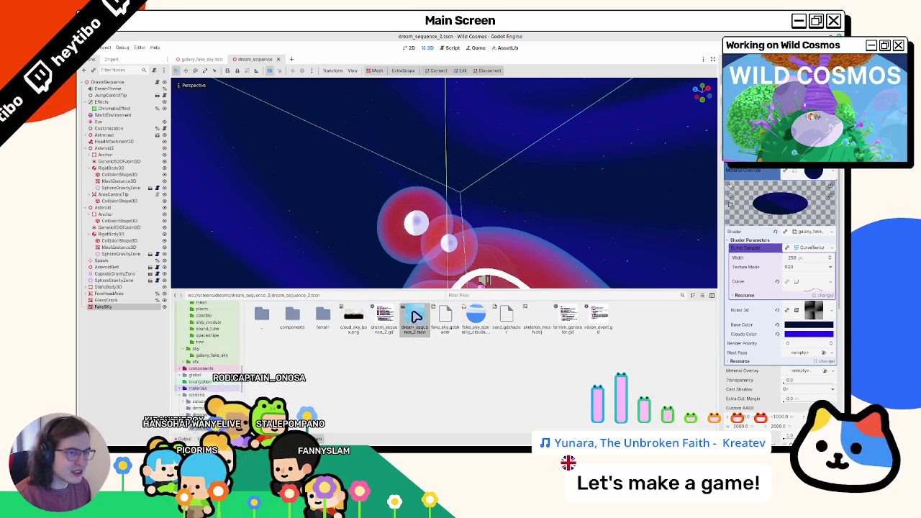
Open dream_sequence_2.tscn, edit the WorldEnvironment sky material's panorama settings, and save the scene
{"action": "double_click", "coordinate": [413, 318]}
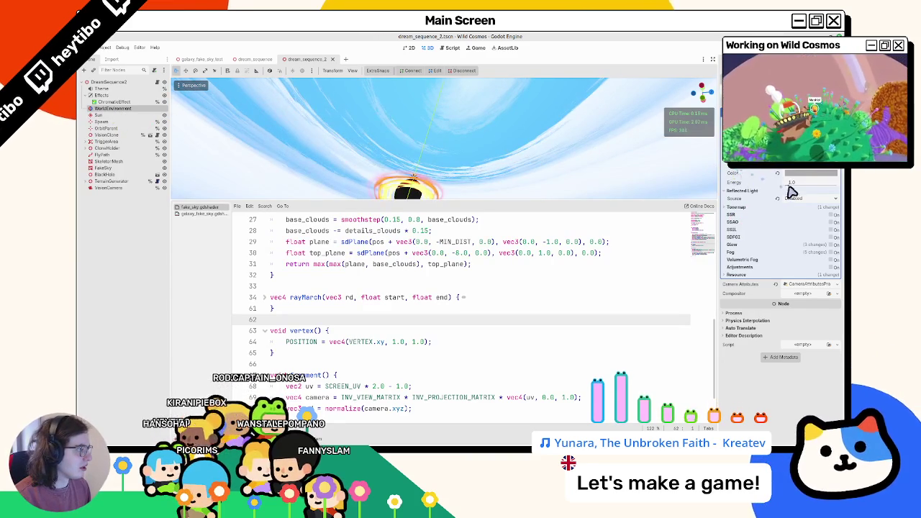
{"action": "left_click", "coordinate": [752, 208]}
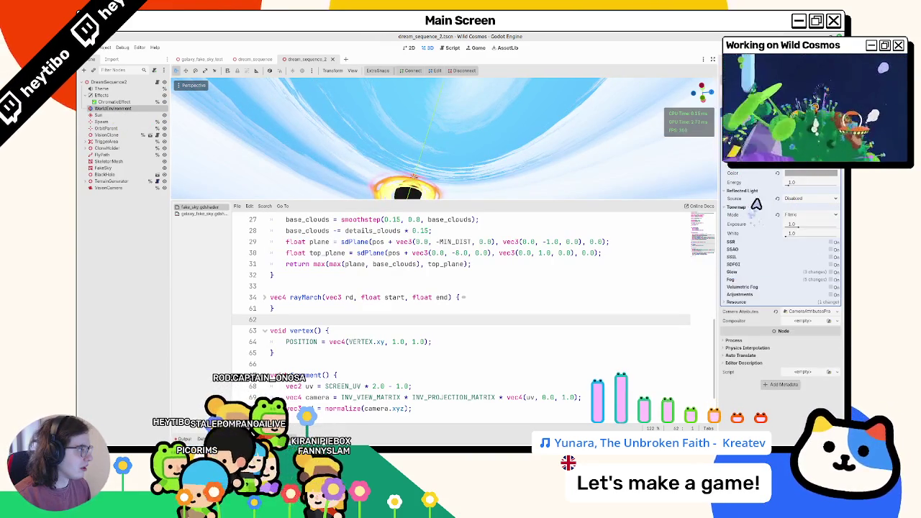
{"action": "scroll", "coordinate": [763, 194], "scroll_direction": "up", "scroll_amount": 3}
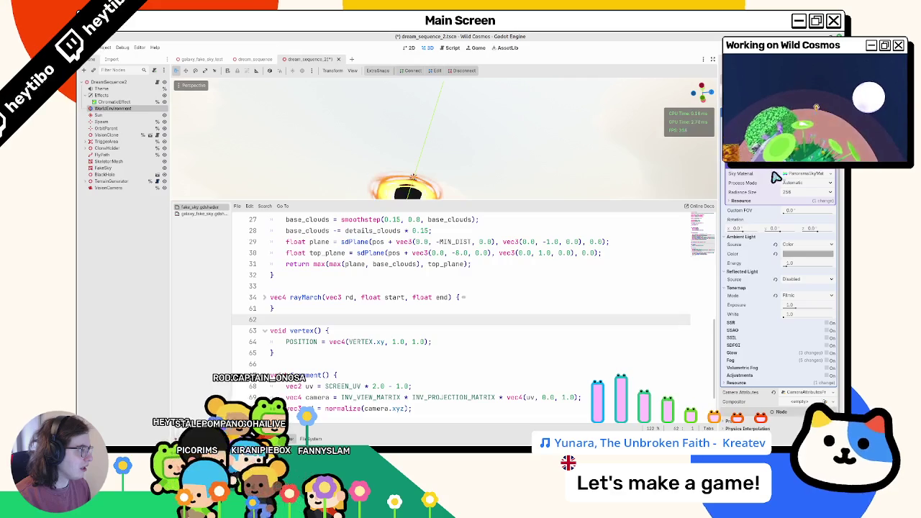
{"action": "left_click", "coordinate": [799, 175]}
{"action": "key", "text": "ctrl+z"}
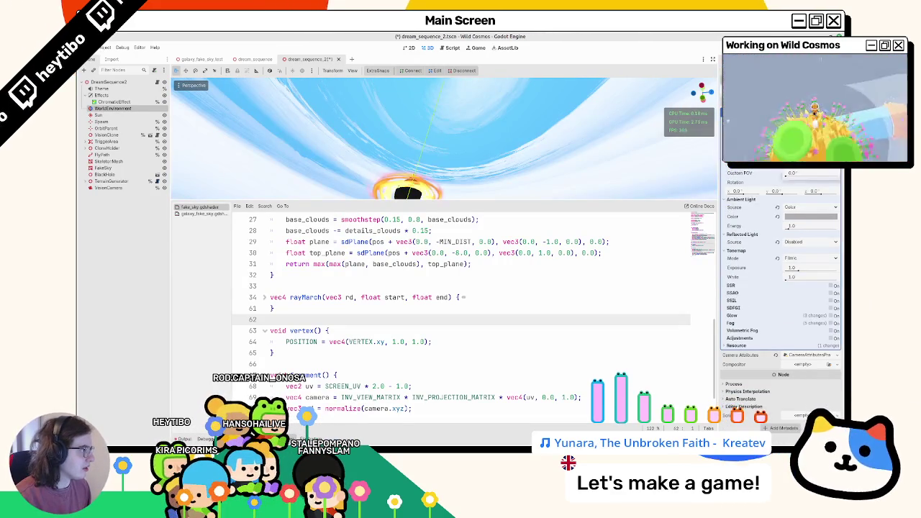
{"action": "scroll", "coordinate": [781, 274], "scroll_direction": "down", "scroll_amount": 2}
{"action": "key", "text": "ctrl+s"}
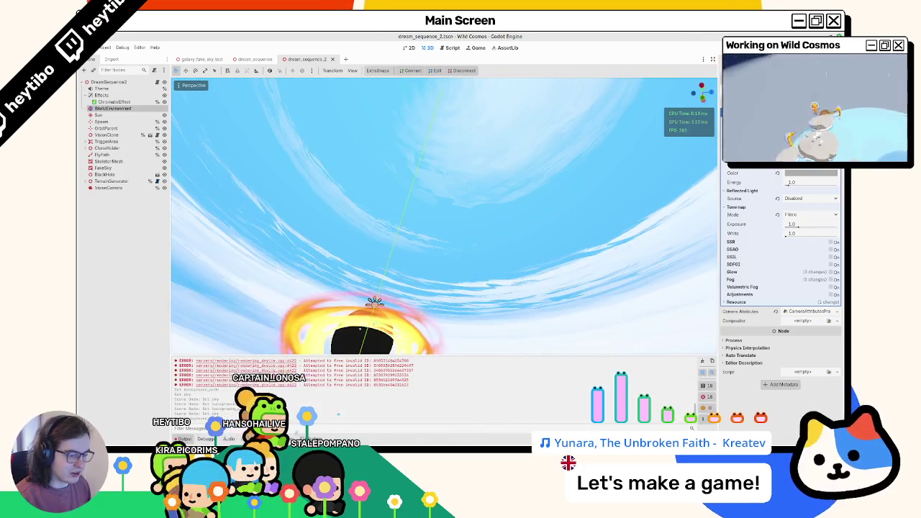
Verify no scene owns cloud_sky_box.png, then delete it from the dream_sequence_2 folder
{"action": "key", "text": "alt+f"}
{"action": "right_click", "coordinate": [353, 318]}
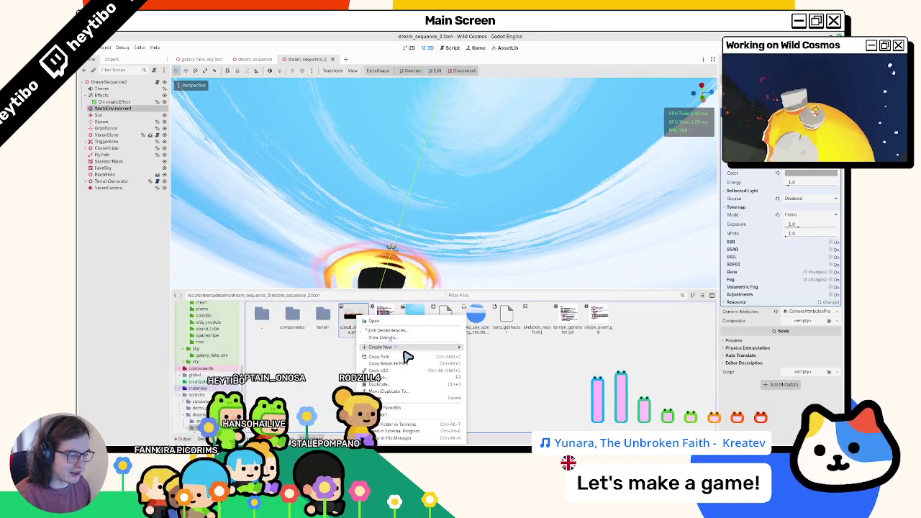
{"action": "left_click", "coordinate": [399, 338]}
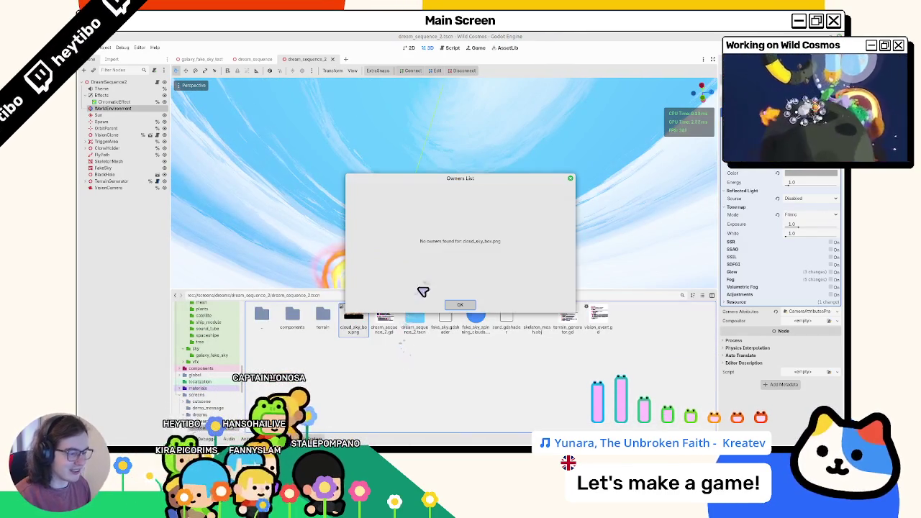
{"action": "key", "text": "Escape"}
{"action": "key", "text": "Delete"}
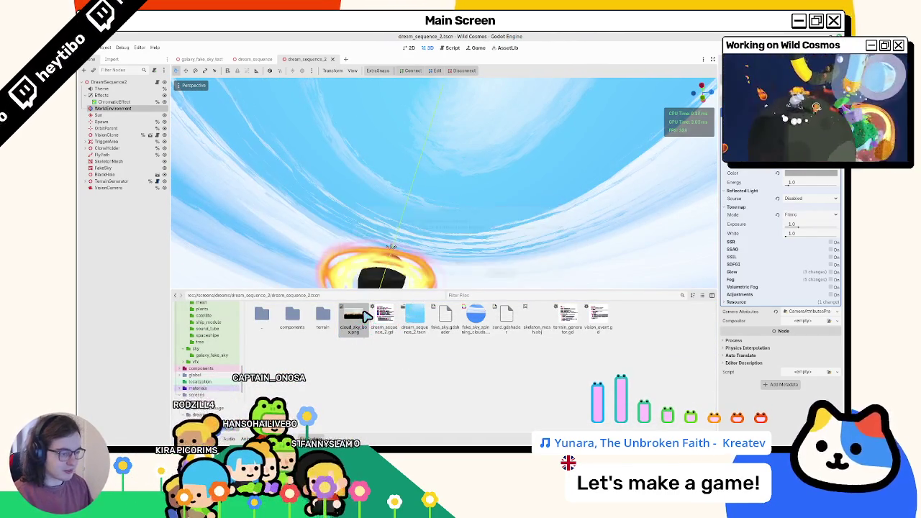
{"action": "key", "text": "Return"}
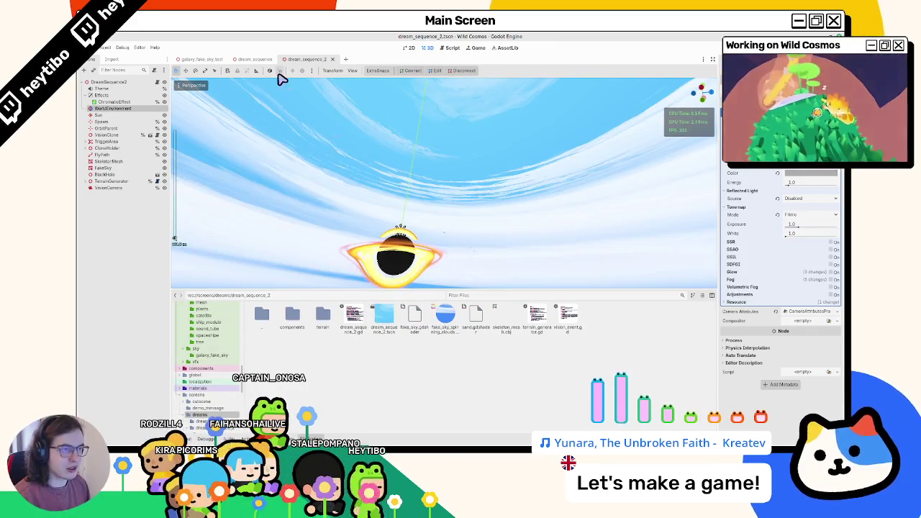